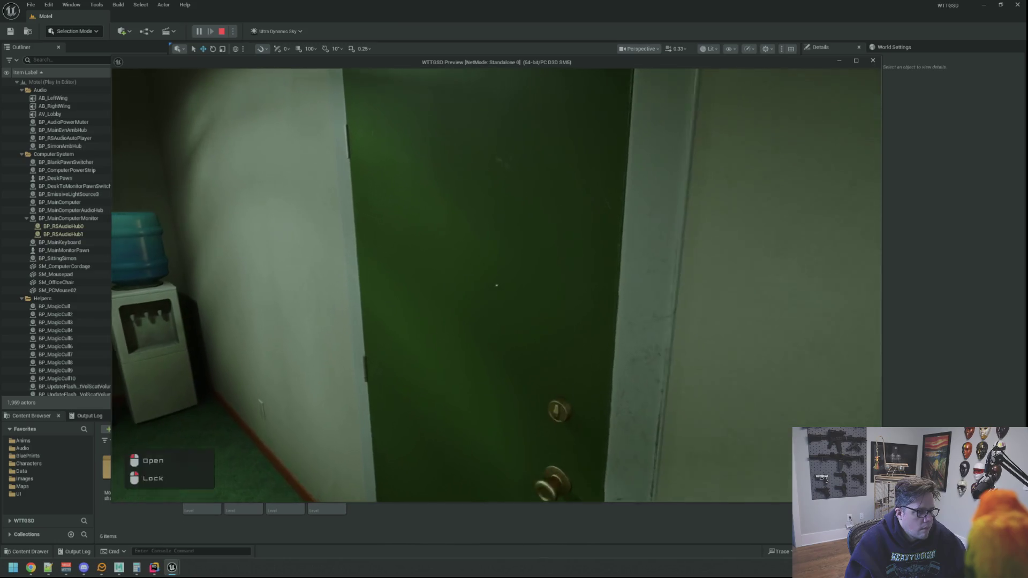
Step: Turn on the flashlight, enter motel room 1 and switch off its bathroom and room lights
key(f)
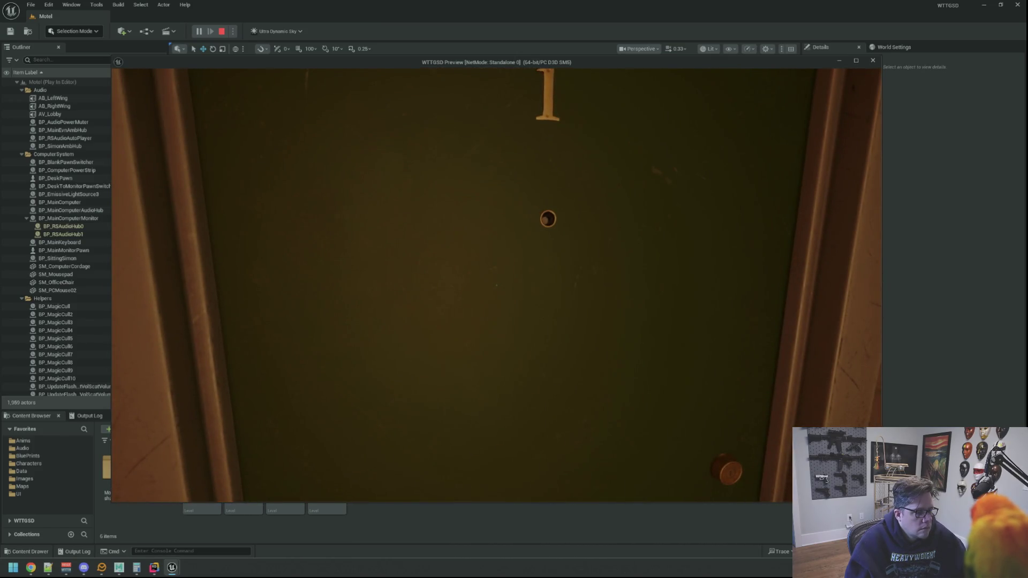
click(496, 286)
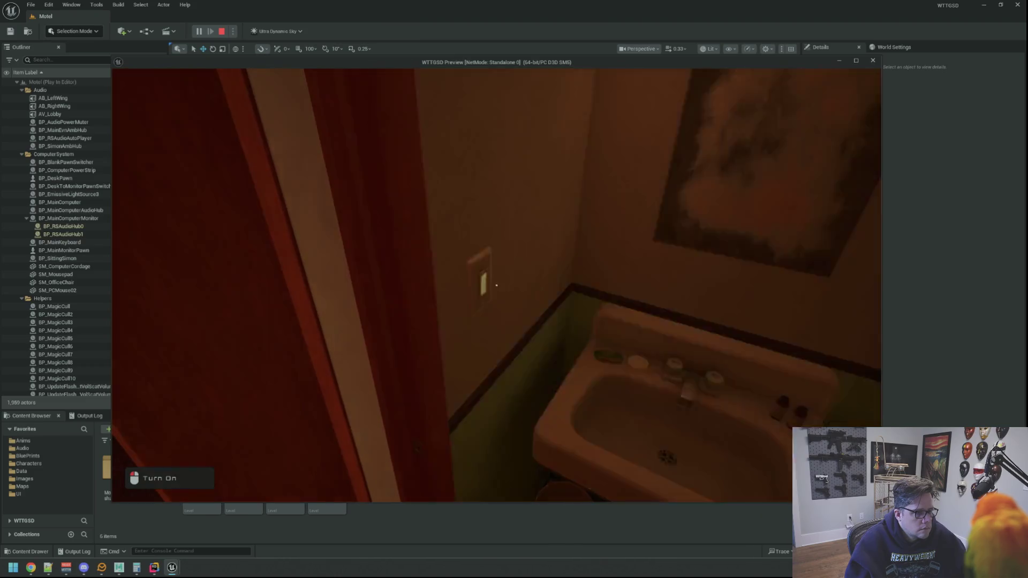
click(497, 285)
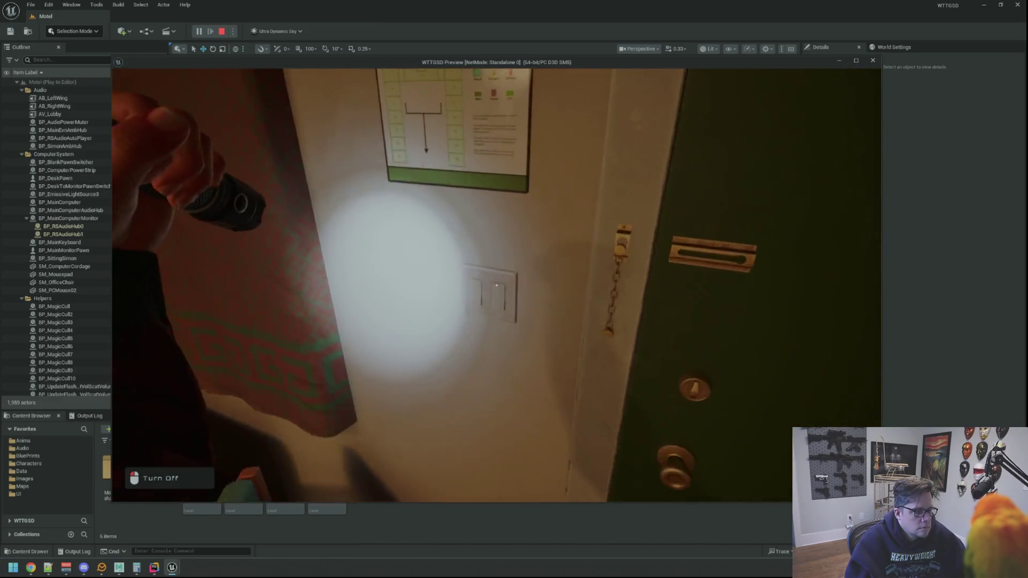
click(497, 285)
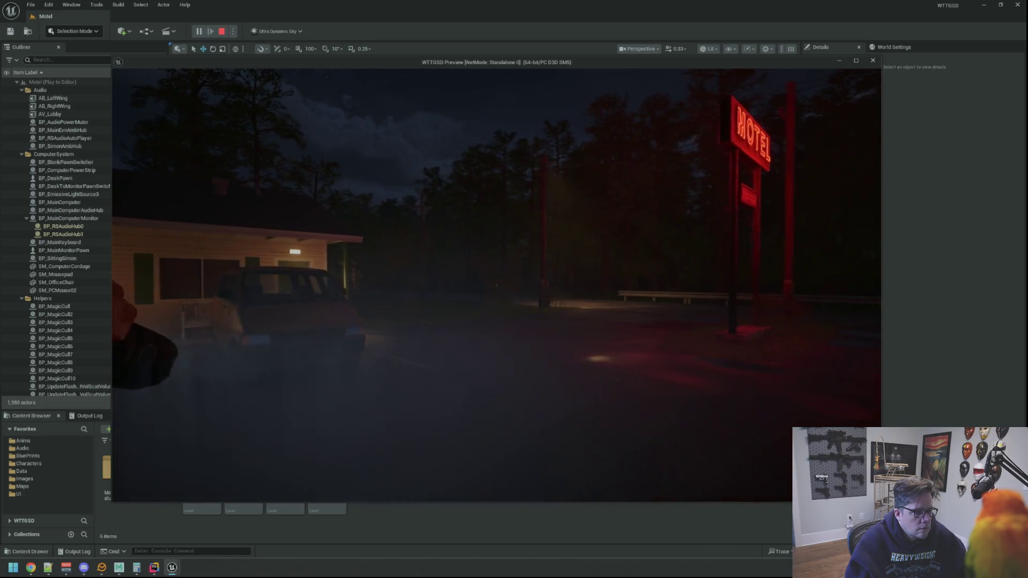
Step: Walk across the parking lot into the office and Private room, sit at the desk, then stop playing
key(w)
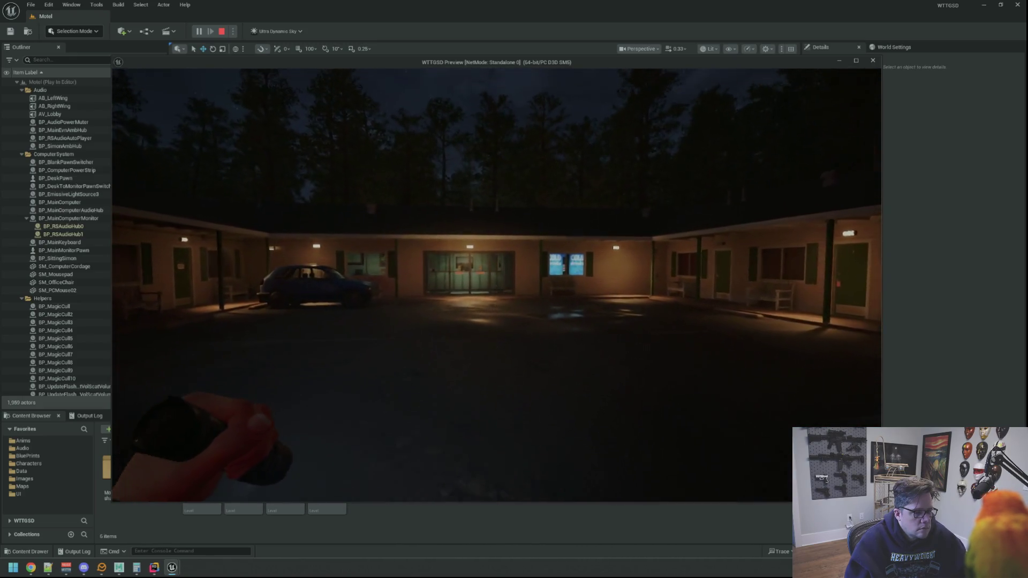
key(w)
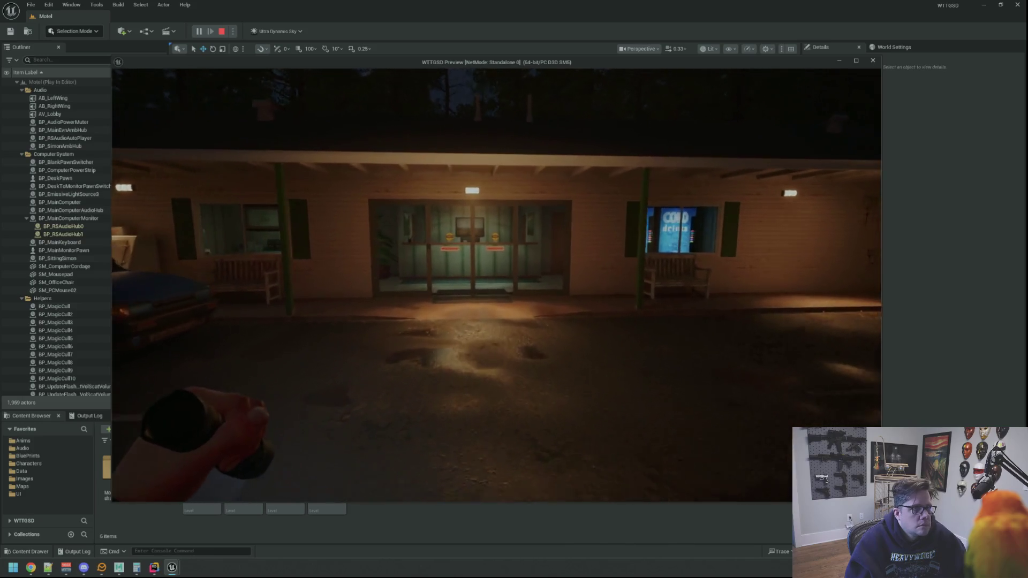
key(w)
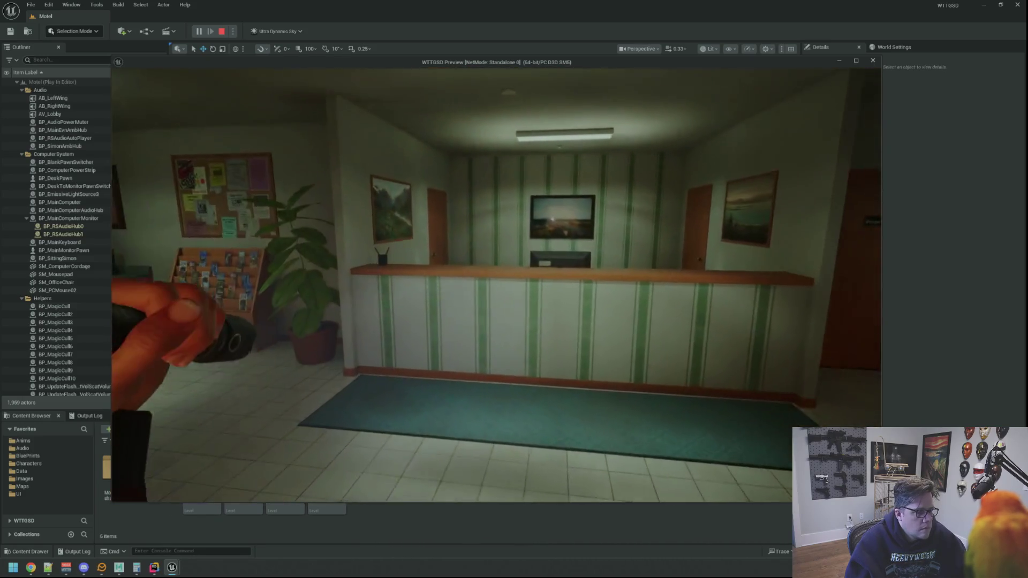
key(w)
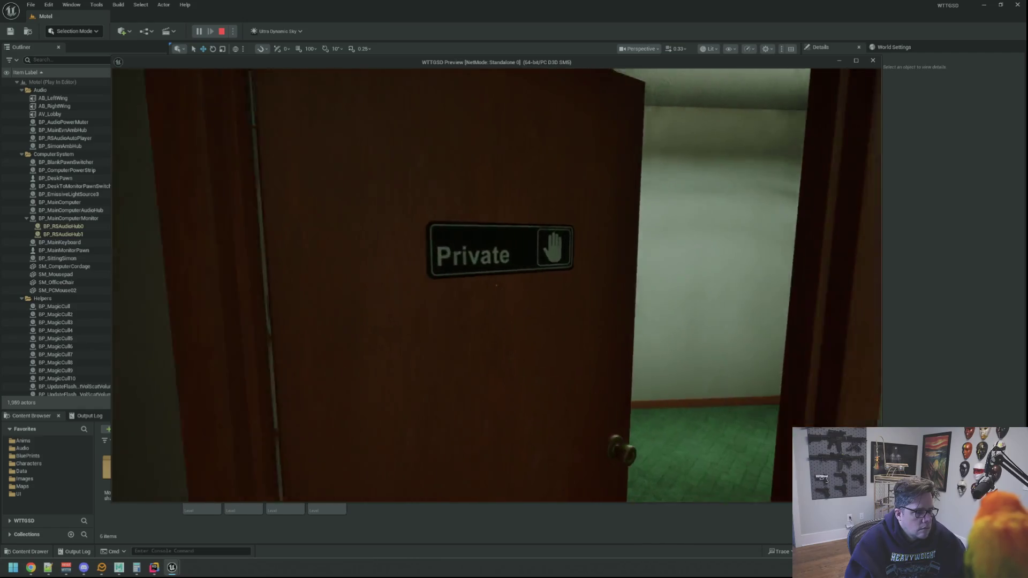
key(w)
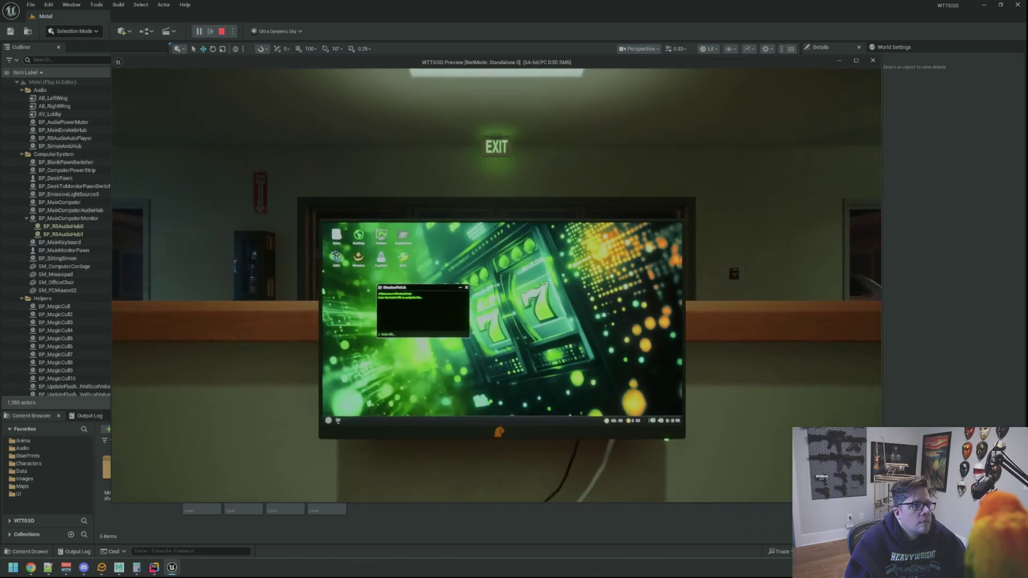
key(e)
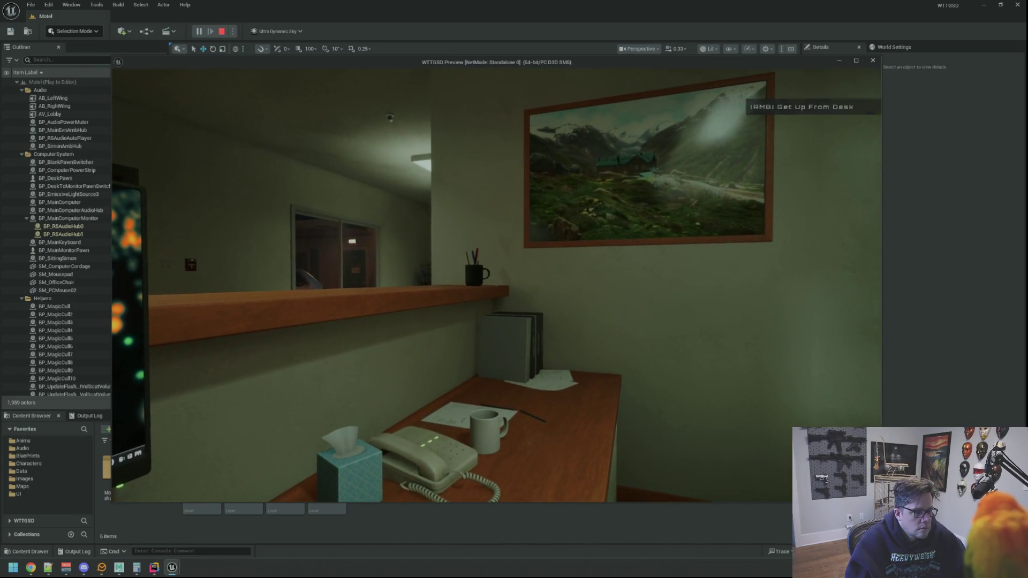
right_click(496, 285)
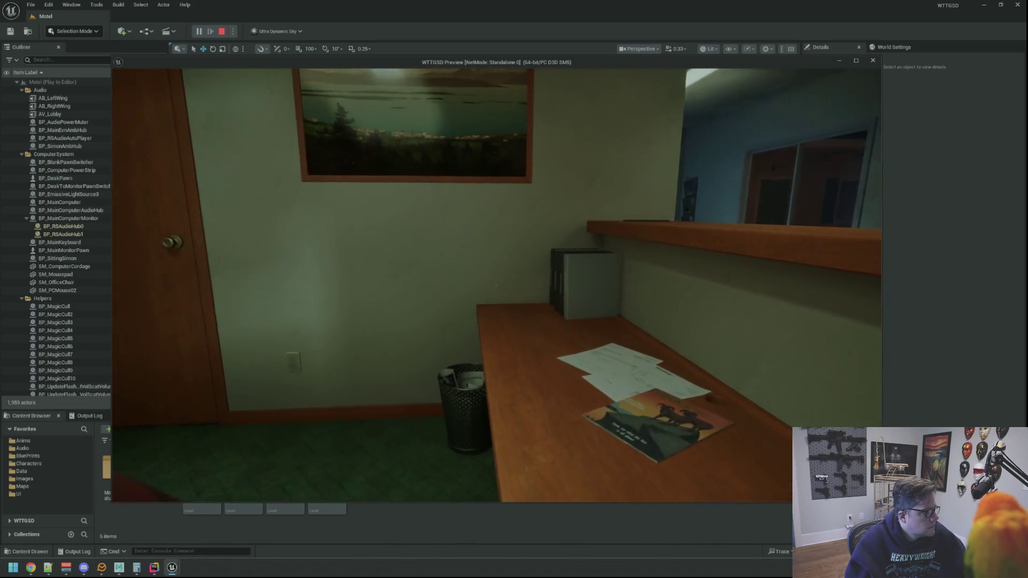
key(Escape)
key(Escape)
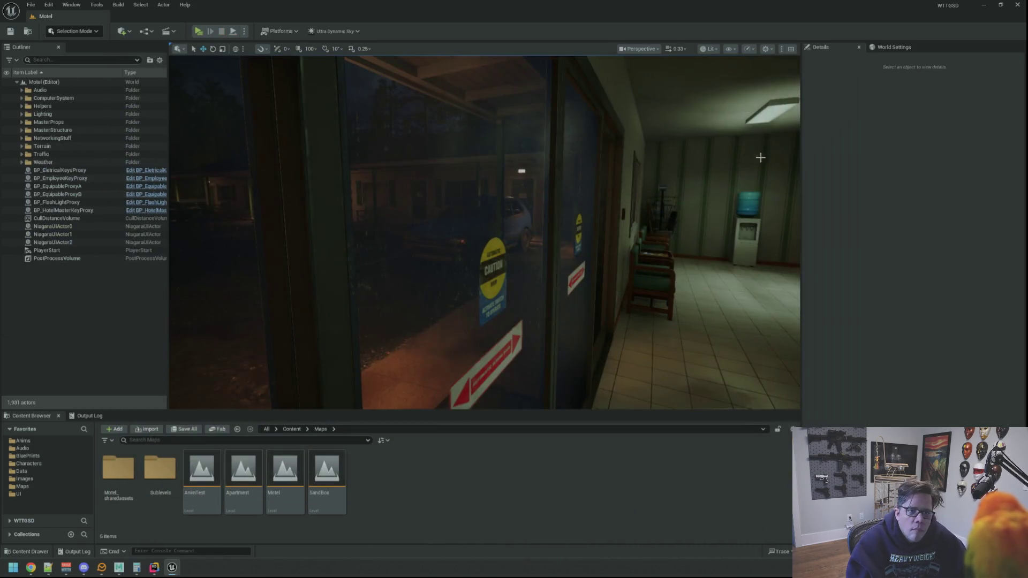
Step: Close Unreal, minimize Maya, raise the Twitch stream volume to 78%, then bring Rider forward
click(1014, 6)
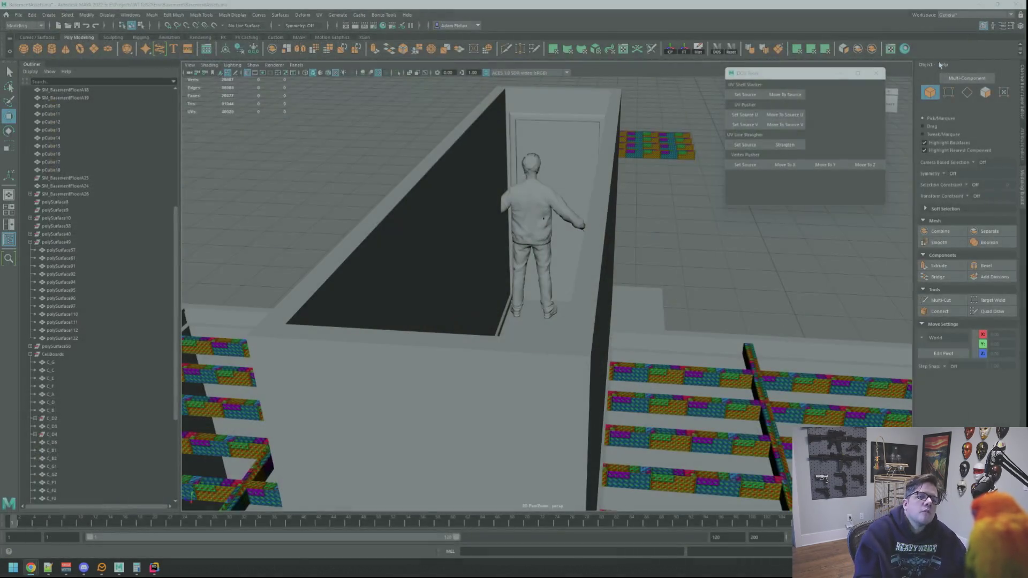
click(981, 5)
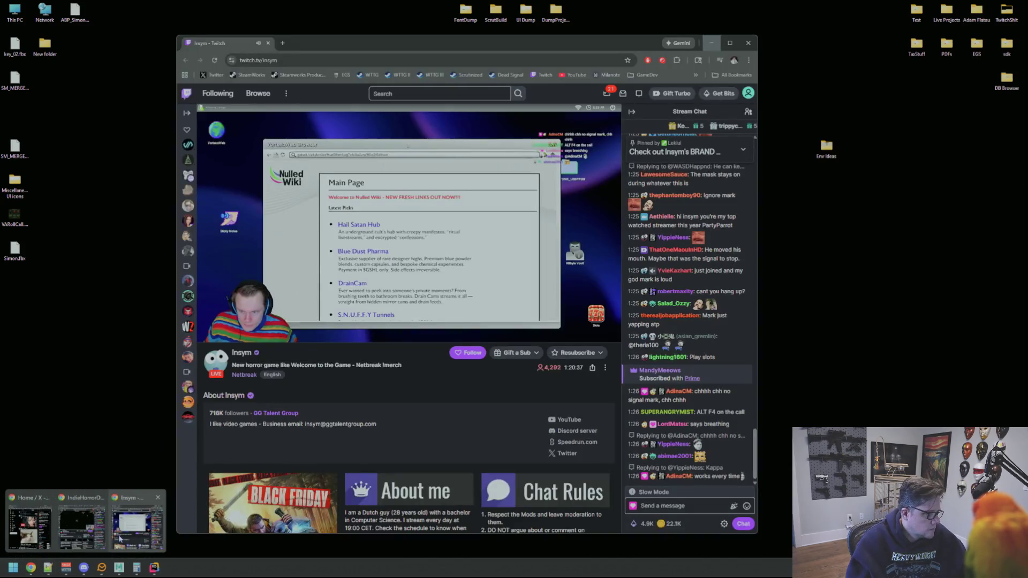
click(107, 530)
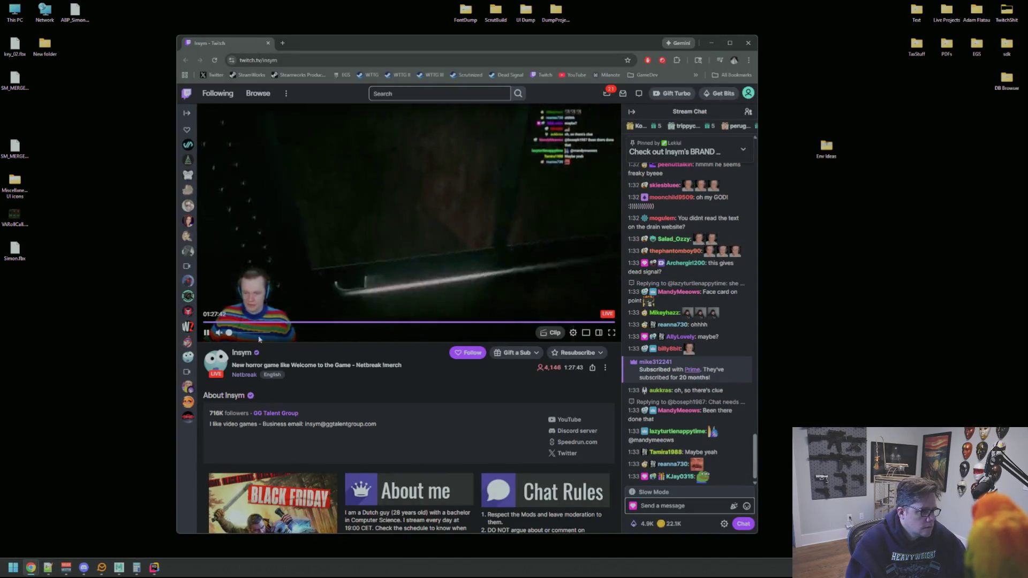
click(258, 333)
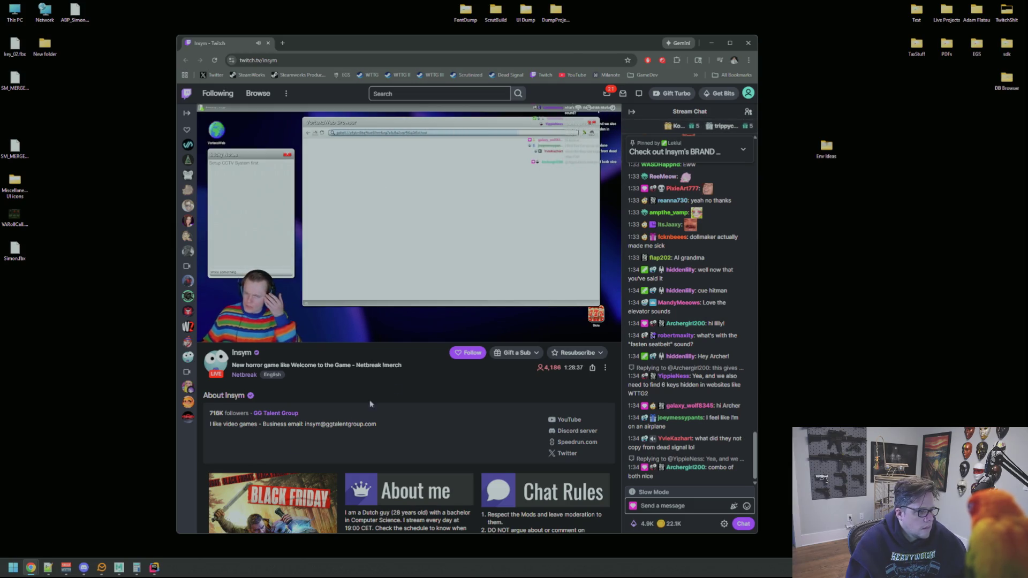
click(155, 567)
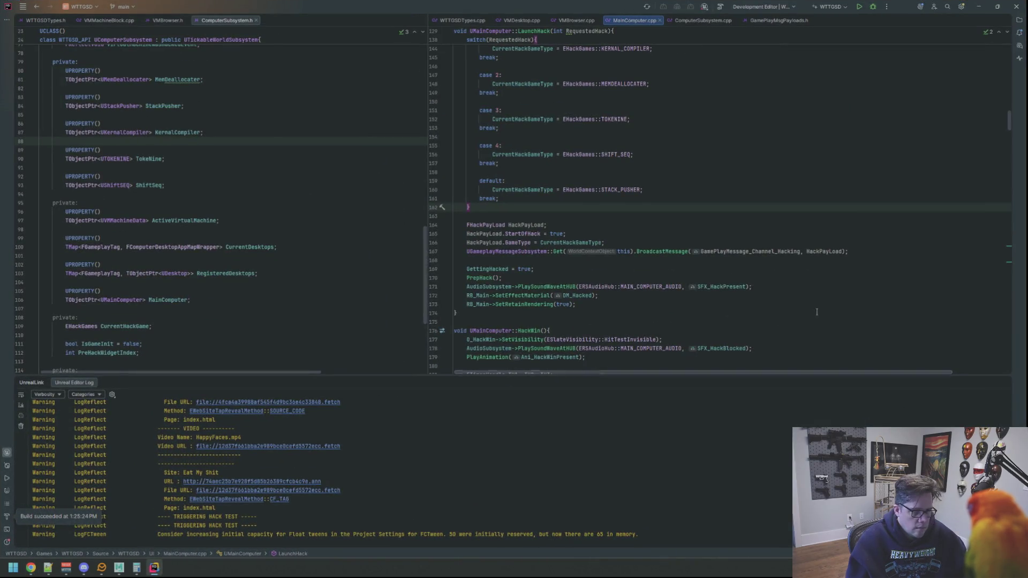
Step: Collapse Rider's UnrealLink log panel and close Rider
click(1003, 384)
scroll(996, 214, up, 5)
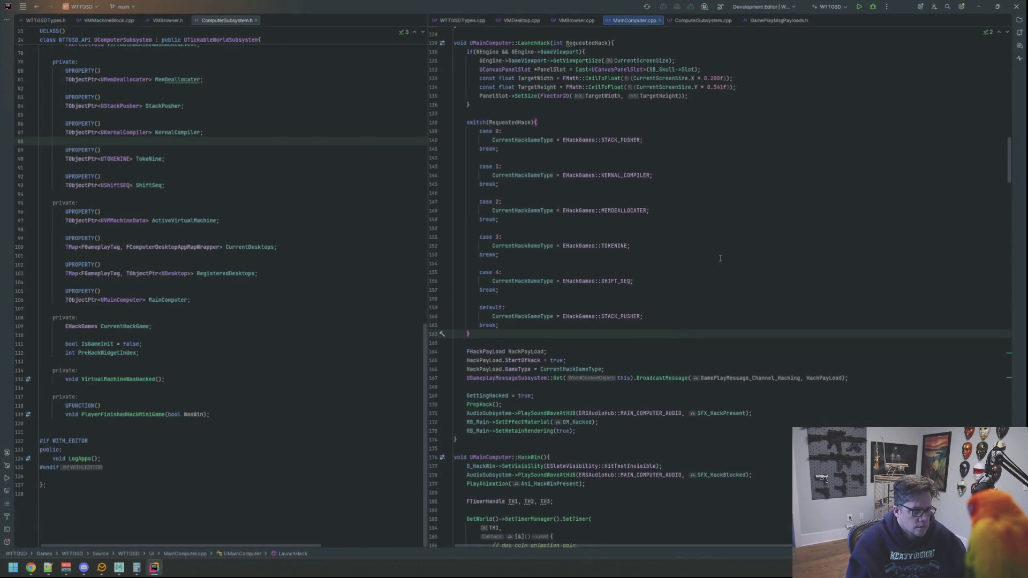
click(1017, 5)
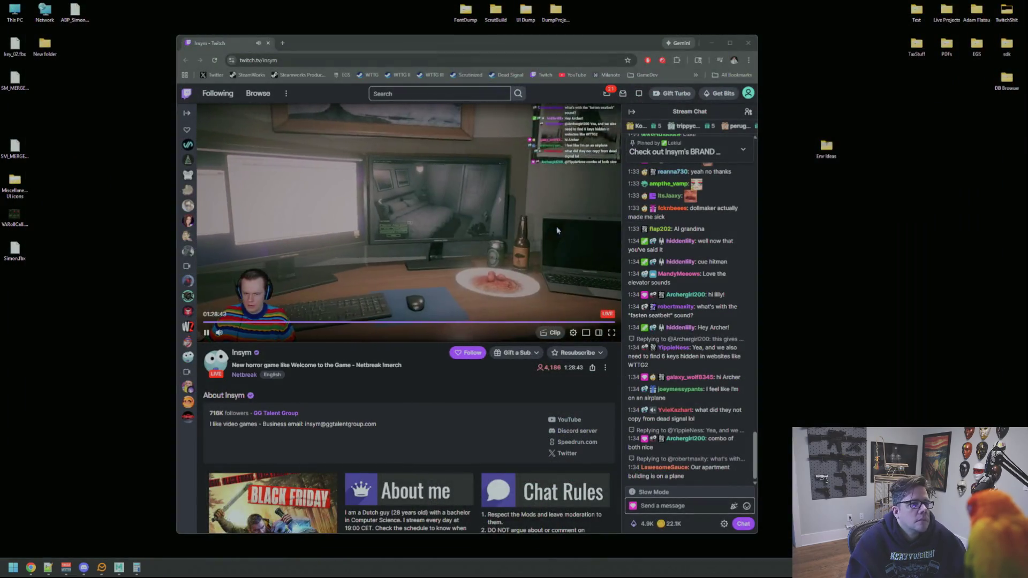
Step: In Maya, orbit onto the basement doorway and select the character model
click(119, 567)
mouse_move(482, 299)
alt+mouse_down()
mouse_move(459, 332)
mouse_move(511, 355)
mouse_move(447, 390)
mouse_move(497, 303)
alt+mouse_up()
mouse_move(528, 225)
alt+mouse_down()
mouse_move(519, 410)
mouse_move(546, 348)
mouse_move(495, 333)
mouse_move(463, 350)
alt+mouse_up()
click(520, 409)
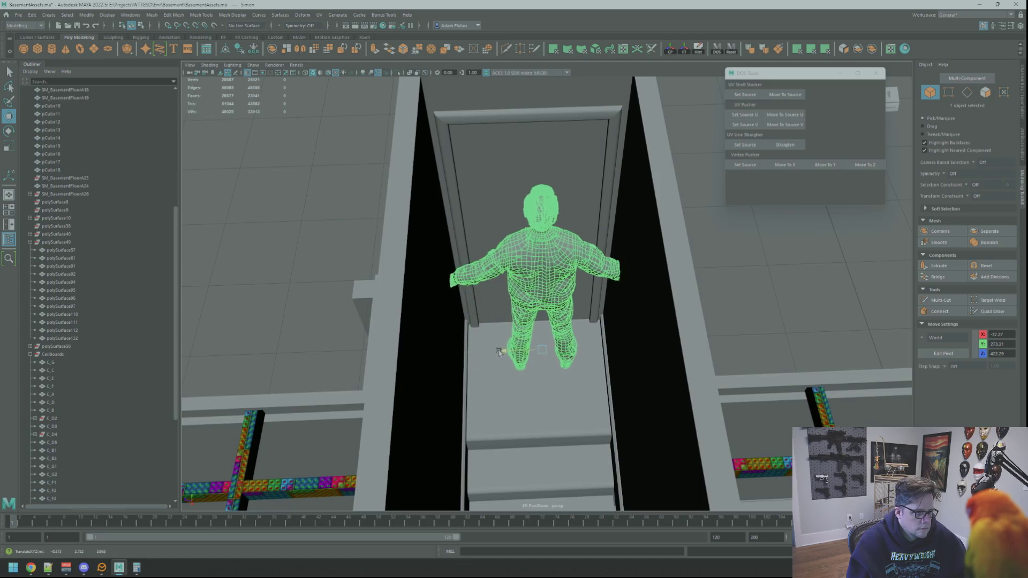
mouse_move(543, 391)
alt+mouse_down()
mouse_move(181, 400)
mouse_move(605, 362)
mouse_move(367, 419)
mouse_move(482, 407)
alt+mouse_up()
alt+right_drag(482, 407, 562, 394)
mouse_move(555, 388)
alt+mouse_down()
mouse_move(648, 377)
mouse_move(742, 392)
mouse_move(608, 348)
mouse_move(509, 351)
mouse_move(532, 287)
mouse_move(556, 313)
mouse_move(546, 327)
mouse_move(557, 372)
mouse_move(525, 346)
mouse_move(516, 349)
mouse_move(567, 351)
mouse_move(445, 397)
mouse_move(367, 344)
mouse_move(480, 394)
mouse_move(627, 427)
mouse_move(609, 410)
mouse_move(592, 424)
mouse_move(525, 425)
mouse_move(551, 386)
mouse_move(580, 371)
mouse_move(624, 383)
mouse_move(614, 381)
alt+mouse_up()
mouse_move(545, 373)
alt+mouse_down()
mouse_move(587, 374)
mouse_move(583, 421)
alt+mouse_up()
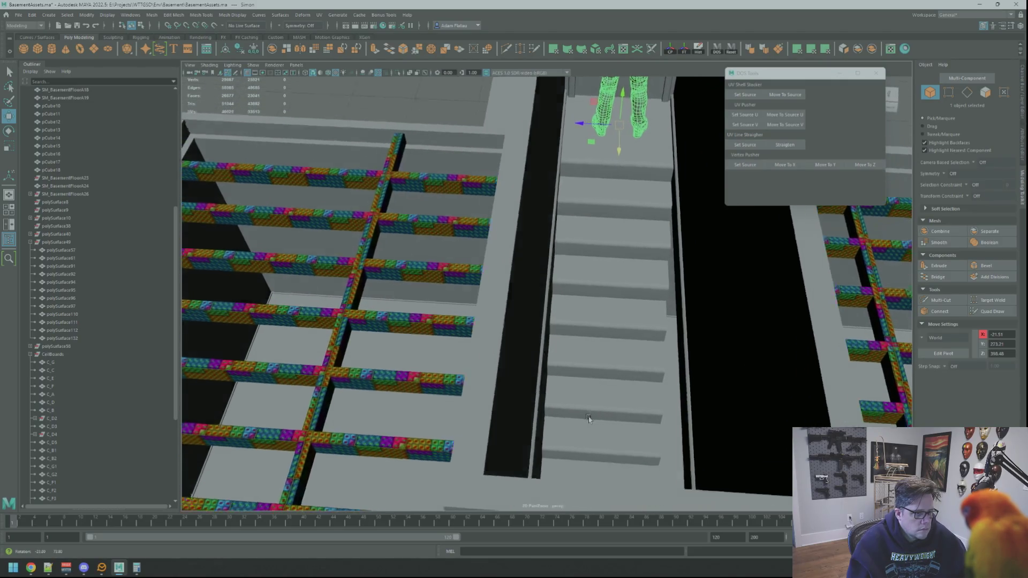
mouse_move(587, 419)
alt+mouse_down()
mouse_move(535, 434)
mouse_move(368, 445)
mouse_move(514, 443)
mouse_move(552, 427)
alt+mouse_up()
alt+drag(567, 314, 505, 328)
click(764, 314)
alt+drag(765, 314, 542, 294)
mouse_move(617, 309)
alt+mouse_down()
mouse_move(512, 280)
mouse_move(592, 349)
mouse_move(489, 328)
mouse_move(580, 336)
mouse_move(648, 300)
mouse_move(669, 343)
mouse_move(696, 313)
mouse_move(517, 325)
mouse_move(826, 292)
alt+mouse_up()
scroll(625, 335, up, 3)
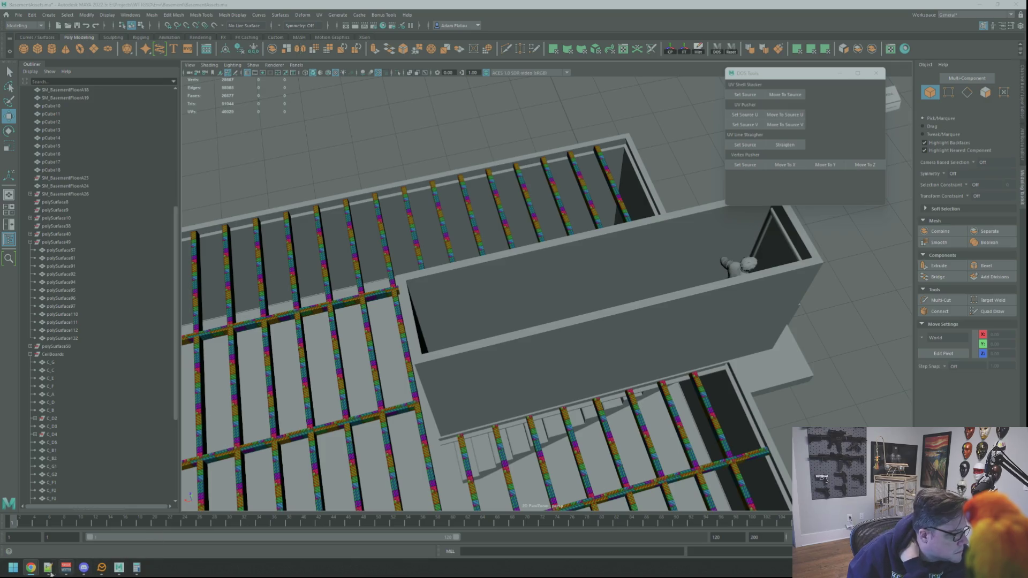
Step: Move the Twitch stream window off the Maya scene
mouse_move(31, 567)
click(86, 530)
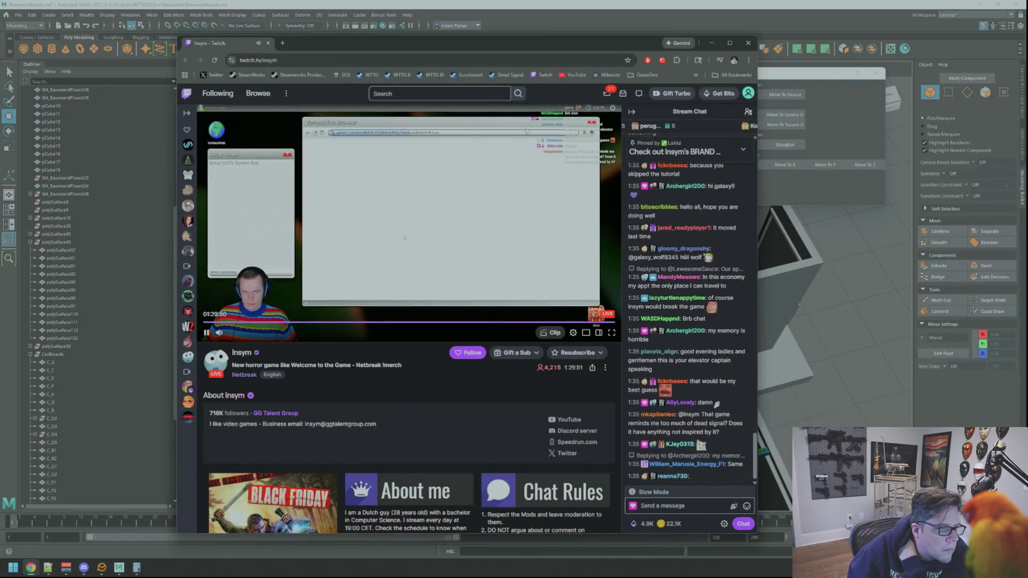
drag(455, 50, 1027, 67)
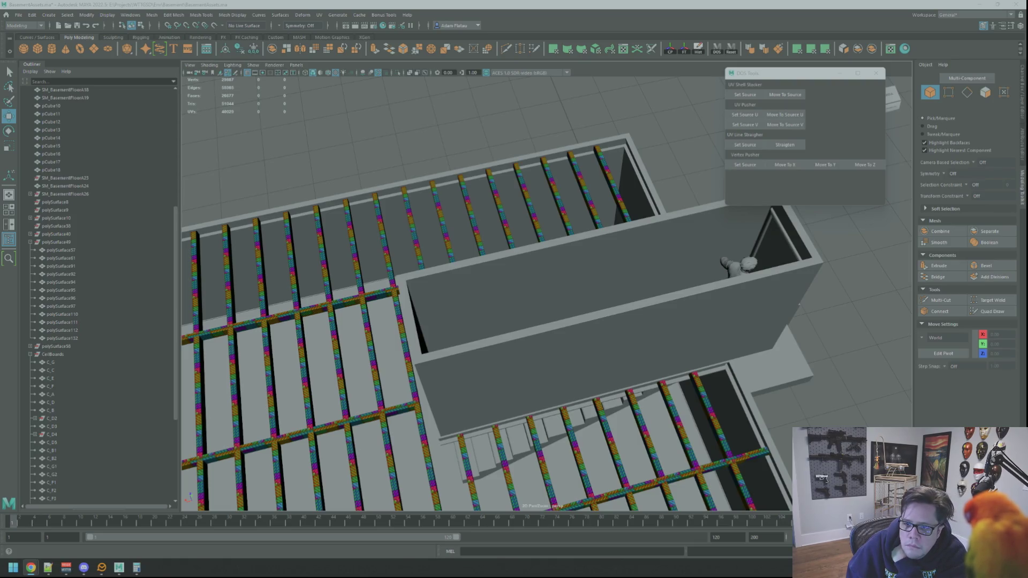
scroll(503, 323, down, 2)
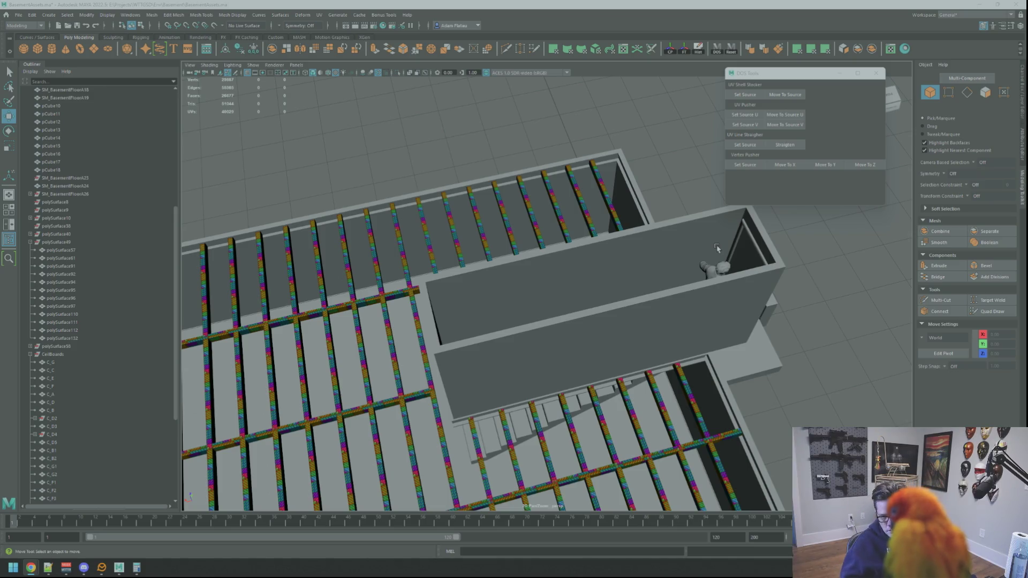
Step: Drag the door_03 FBX file from File Explorer into the Maya viewport to import it
mouse_move(767, 236)
alt+mouse_down()
mouse_move(721, 289)
mouse_move(649, 287)
mouse_move(685, 279)
alt+mouse_up()
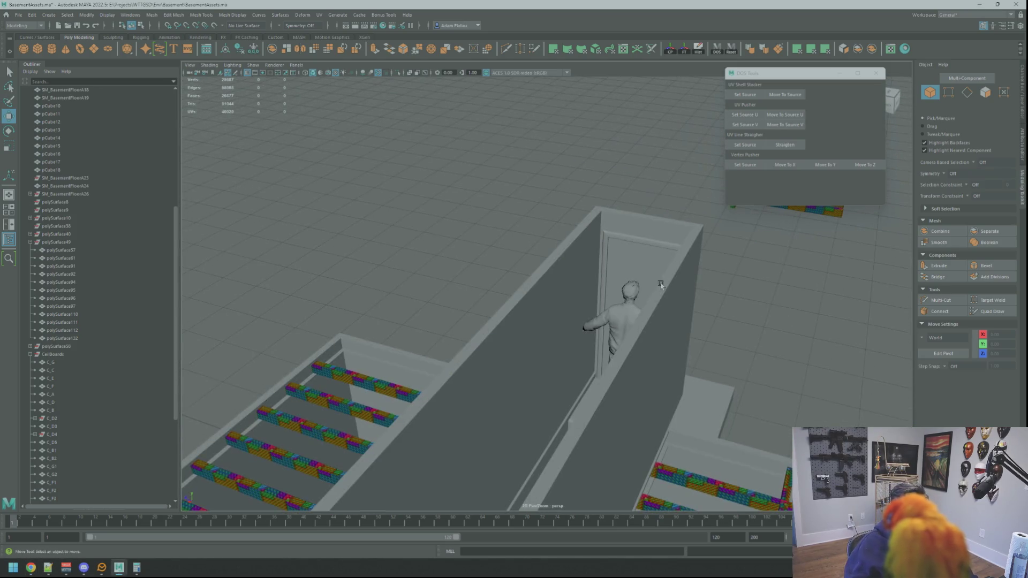
drag(987, 392, 466, 219)
scroll(128, 336, down, 5)
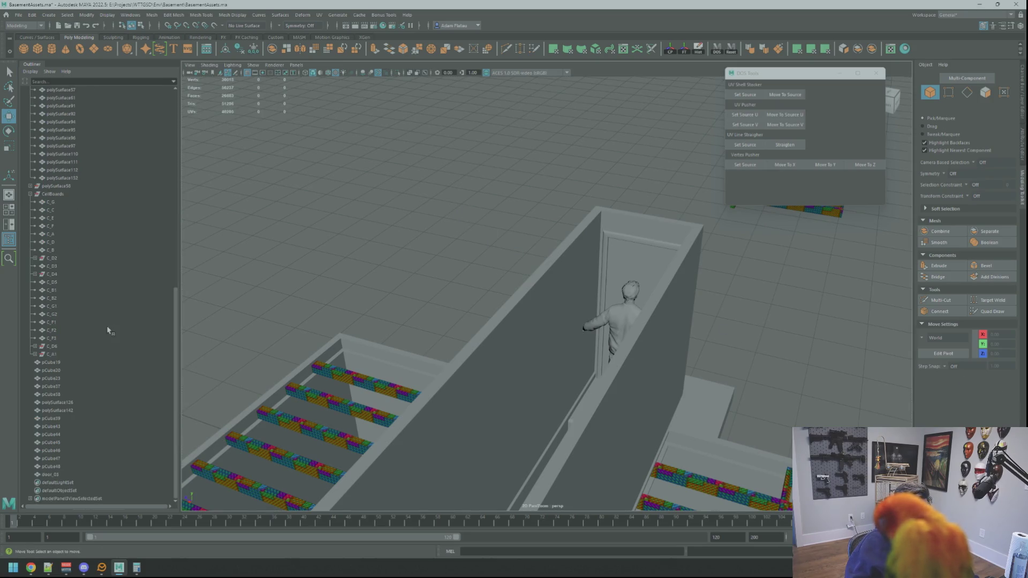
Step: Frame the imported door_03 and raise it up off the floor
click(51, 474)
key(f)
mouse_move(632, 332)
alt+right_down()
mouse_move(521, 287)
mouse_move(581, 317)
mouse_move(485, 325)
mouse_move(536, 317)
alt+right_up()
mouse_move(536, 317)
alt+mouse_down()
mouse_move(575, 310)
mouse_move(619, 380)
mouse_move(565, 326)
mouse_move(524, 317)
mouse_move(519, 161)
alt+mouse_up()
alt+right_drag(520, 160, 540, 248)
alt+drag(540, 248, 621, 252)
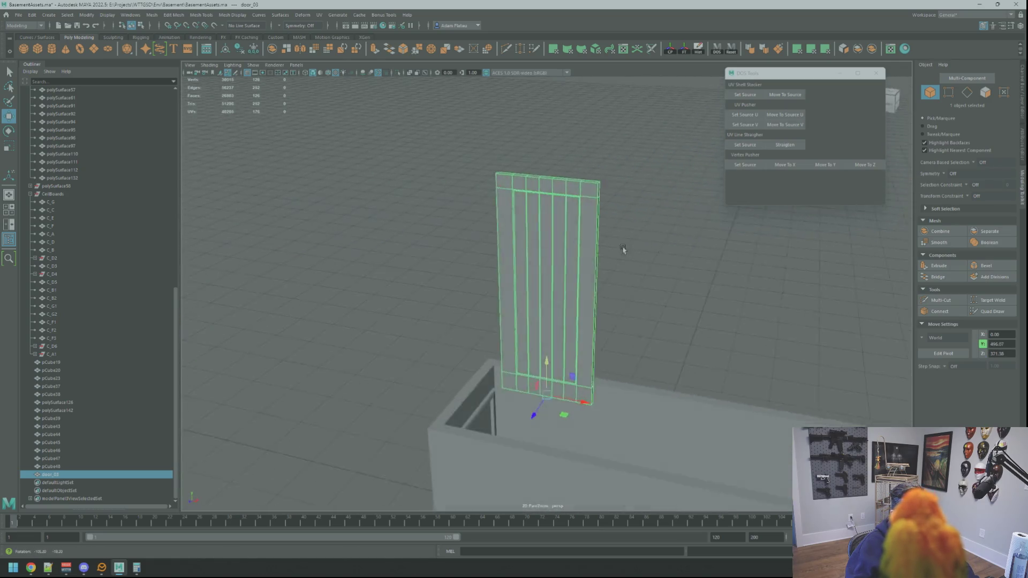
click(599, 257)
alt+right_drag(599, 257, 764, 298)
mouse_move(764, 298)
alt+mouse_down()
mouse_move(698, 282)
mouse_move(757, 275)
mouse_move(881, 287)
mouse_move(852, 311)
mouse_move(829, 294)
mouse_move(615, 292)
mouse_move(649, 273)
mouse_move(539, 345)
alt+mouse_up()
Step: Delete the old placeholder door panel pCube39 from the doorway
click(539, 345)
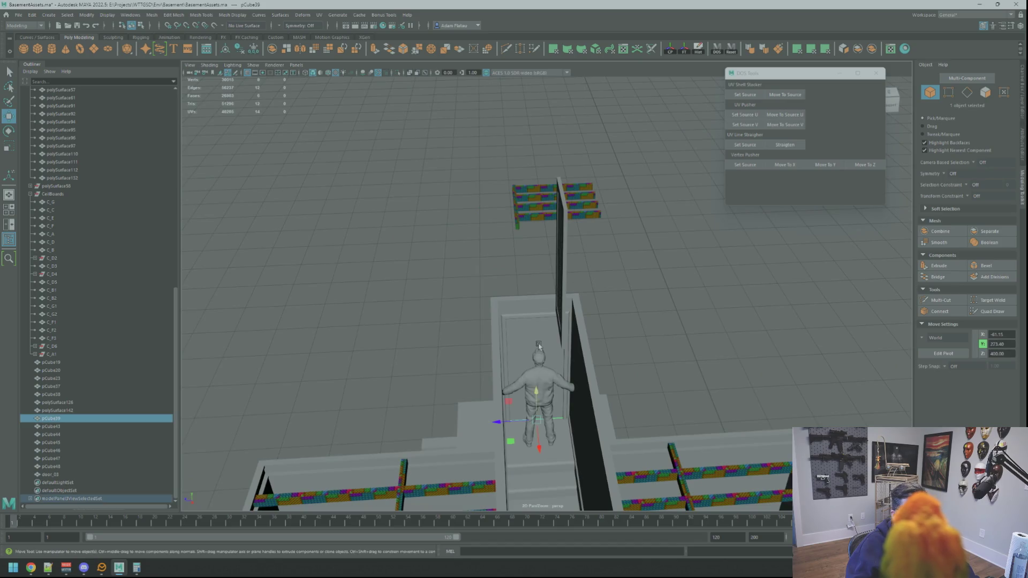
scroll(536, 331, up, 2)
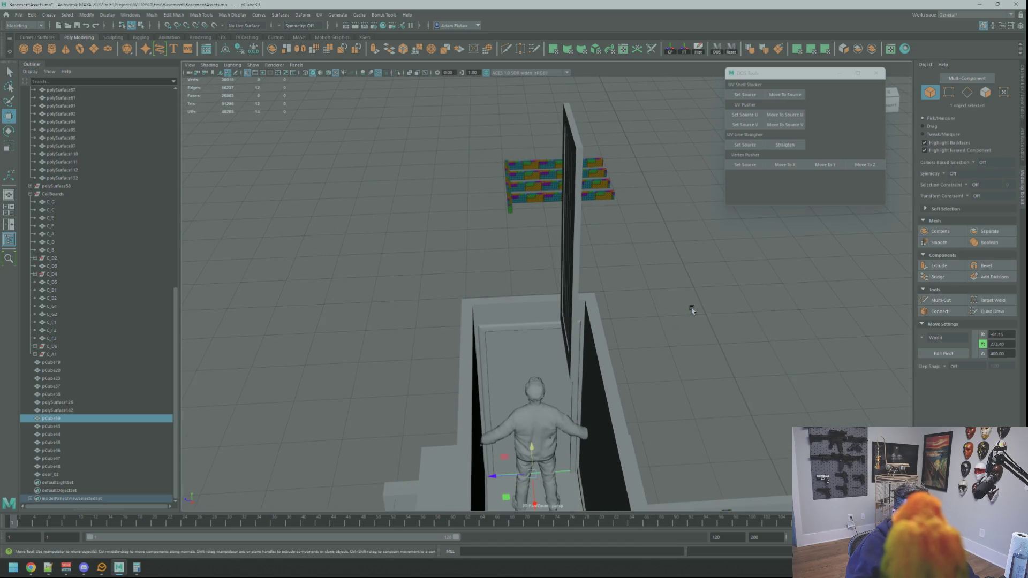
key(Delete)
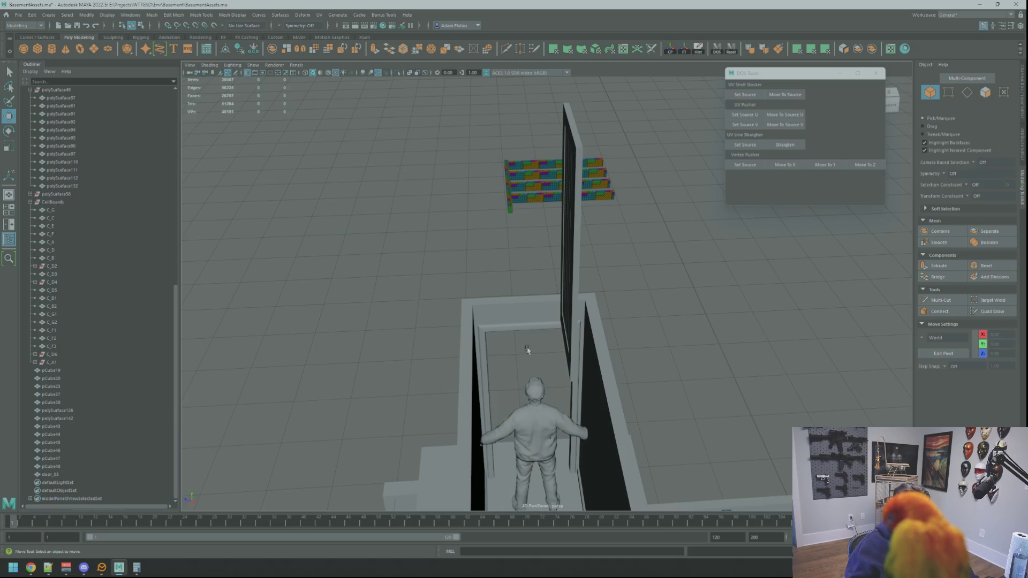
mouse_move(580, 258)
alt+mouse_down()
mouse_move(527, 300)
mouse_move(595, 292)
mouse_move(590, 265)
alt+mouse_up()
Step: Rotate door_03 with 15° snapping so it faces the doorway
click(555, 287)
key(f)
key(e)
key(j)
drag(552, 367, 611, 356)
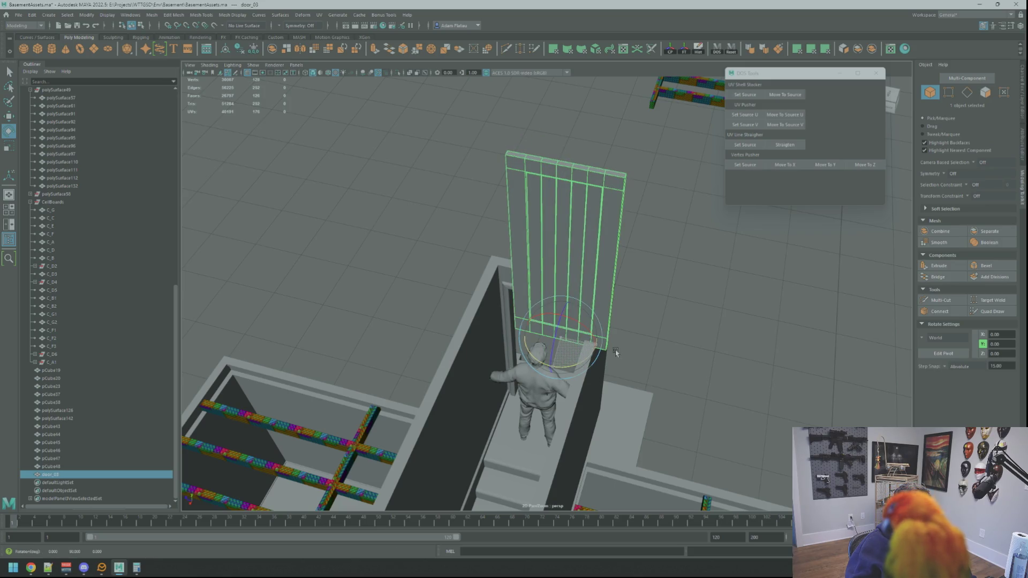
Step: Move door_03 down into the doorway so it rests on the step
key(w)
scroll(669, 350, up, 3)
scroll(569, 316, down, 2)
mouse_move(569, 316)
alt+mouse_down()
mouse_move(619, 274)
mouse_move(594, 396)
mouse_move(583, 405)
mouse_move(640, 375)
mouse_move(604, 316)
mouse_move(648, 327)
mouse_move(619, 299)
alt+mouse_up()
scroll(583, 405, up, 3)
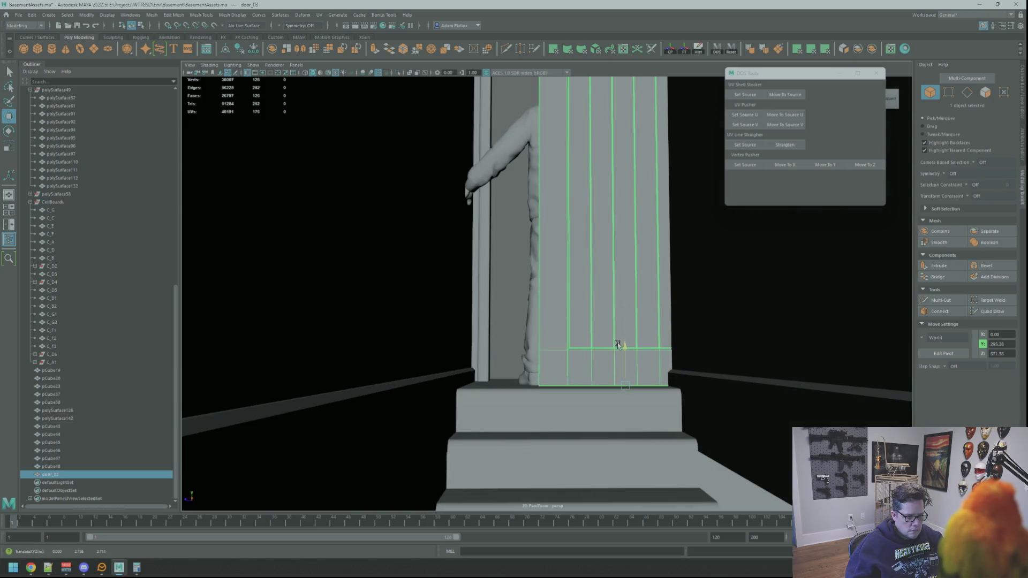
mouse_move(615, 343)
alt+mouse_down()
mouse_move(544, 314)
mouse_move(535, 428)
mouse_move(575, 433)
mouse_move(560, 322)
mouse_move(551, 407)
alt+mouse_up()
key(alt+Tab)
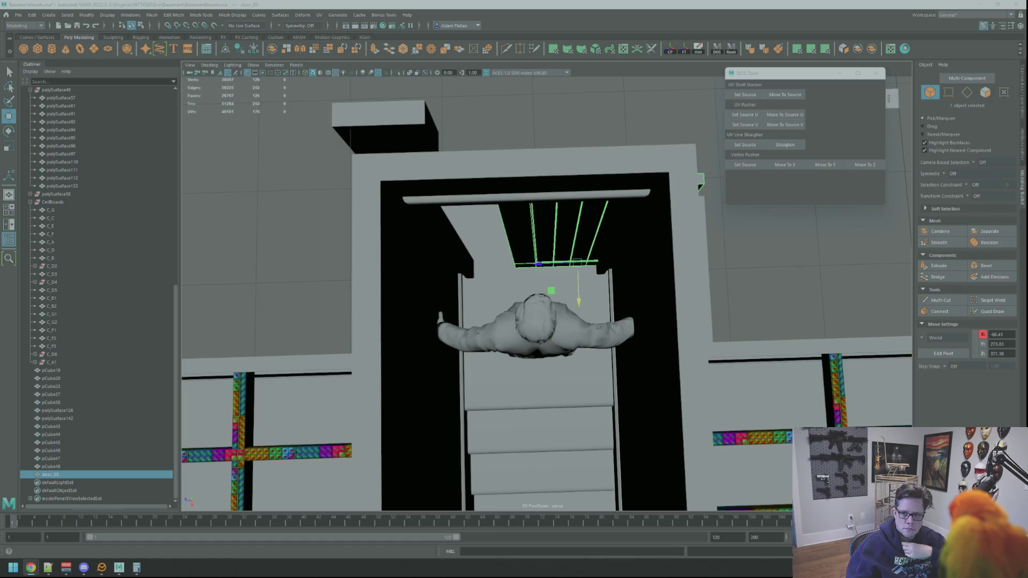
Step: Scale door_03 uniformly to about 0.98 so it fits the frame
mouse_move(584, 256)
alt+mouse_down()
mouse_move(579, 247)
mouse_move(558, 263)
mouse_move(561, 338)
mouse_move(546, 366)
mouse_move(519, 366)
mouse_move(563, 328)
mouse_move(565, 292)
mouse_move(567, 306)
alt+mouse_up()
key(r)
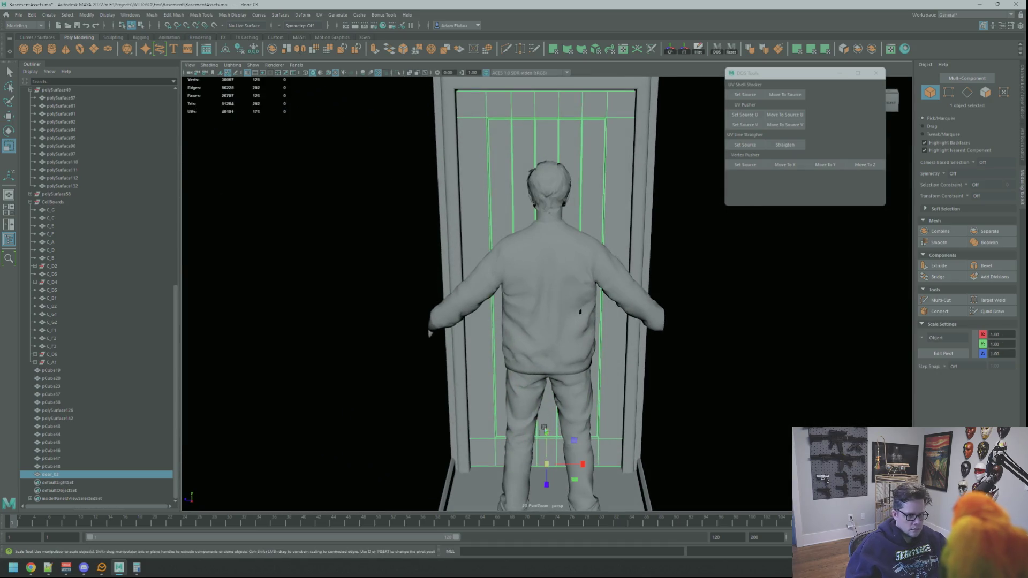
mouse_move(546, 464)
mouse_down()
mouse_move(513, 466)
mouse_move(549, 467)
mouse_up()
key(w)
key(r)
Step: Raise door_03's top row of vertices up to the doorframe from a front view
alt+right_drag(549, 467, 543, 309)
alt+drag(543, 309, 538, 320)
key(w)
alt+right_drag(538, 320, 538, 316)
mouse_move(539, 316)
alt+mouse_down()
mouse_move(600, 335)
mouse_move(541, 321)
alt+mouse_up()
mouse_move(541, 321)
alt+right_down()
mouse_move(540, 304)
mouse_move(562, 342)
alt+right_up()
key(F9)
key(q)
drag(428, 212, 673, 277)
key(f)
key(w)
mouse_move(615, 262)
alt+right_down()
mouse_move(615, 298)
mouse_move(533, 294)
alt+right_up()
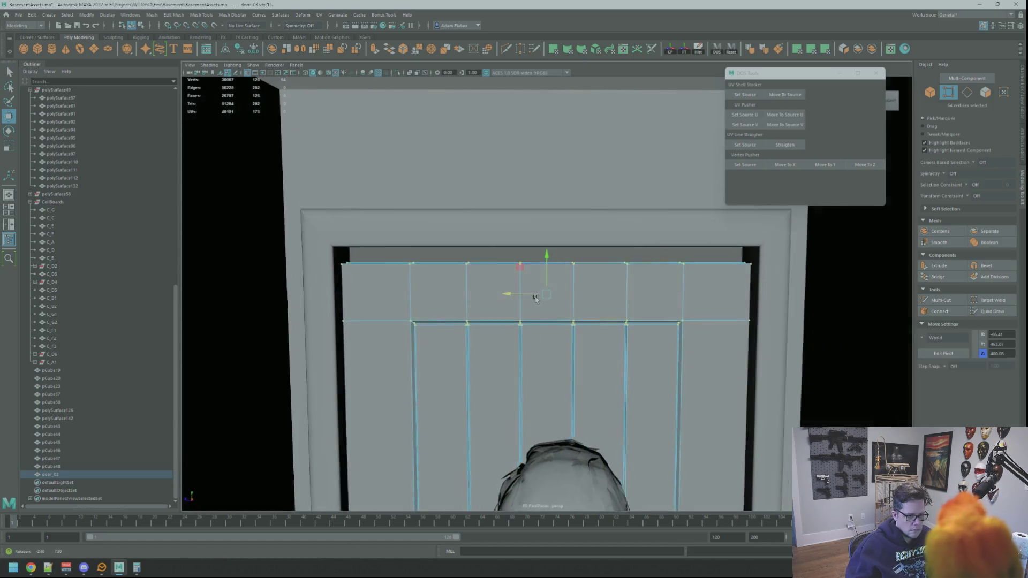
drag(551, 257, 541, 232)
scroll(546, 246, down, 10)
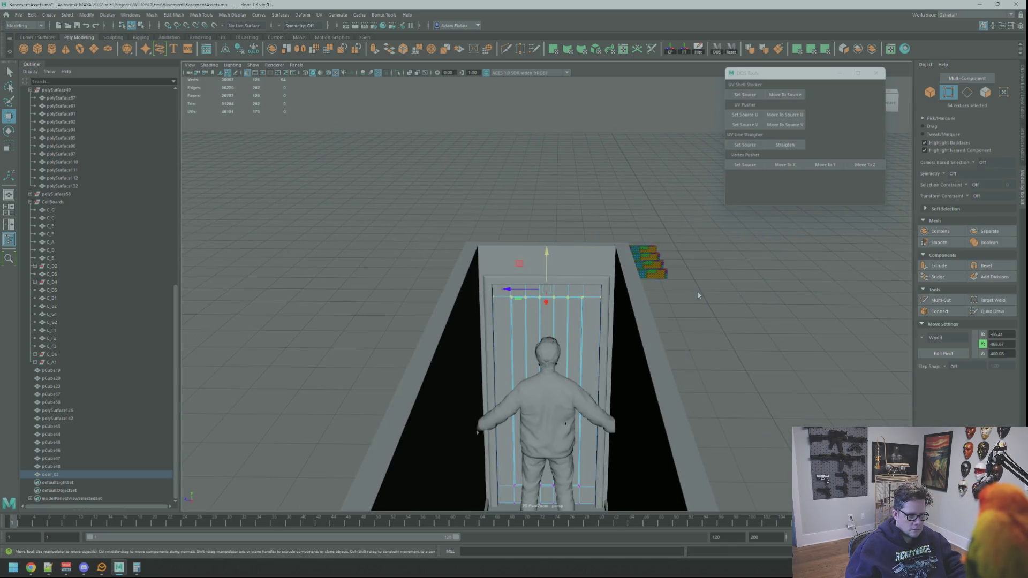
Step: Select door_03's bottom row of vertices and adjust their height at the step
key(F8)
mouse_move(564, 322)
alt+mouse_down()
mouse_move(601, 333)
mouse_move(589, 343)
mouse_move(610, 303)
mouse_move(652, 306)
mouse_move(785, 406)
mouse_move(597, 332)
mouse_move(653, 359)
mouse_move(680, 386)
mouse_move(608, 356)
mouse_move(588, 331)
alt+mouse_up()
alt+right_drag(588, 331, 614, 337)
alt+drag(614, 337, 539, 336)
click(539, 336)
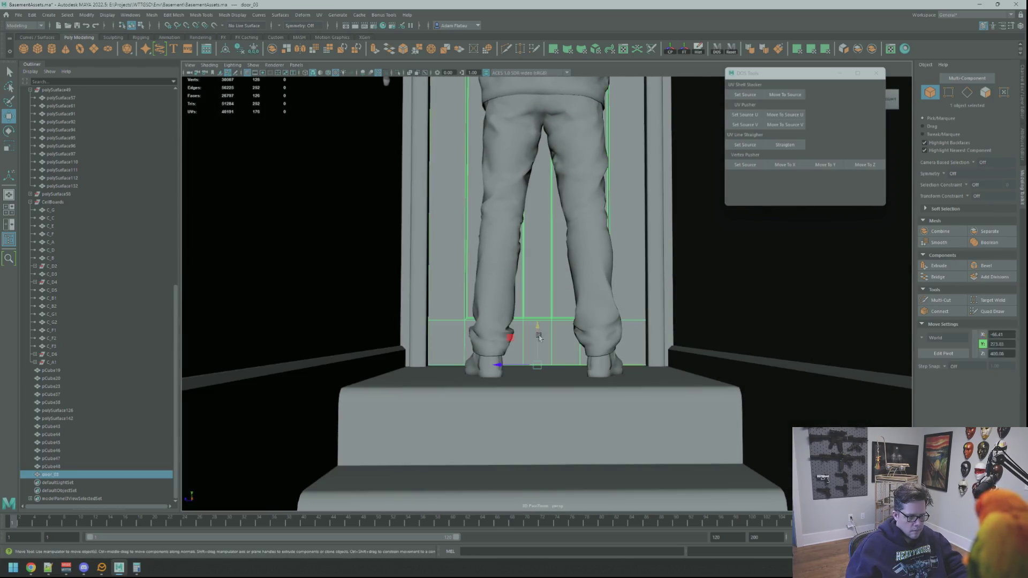
scroll(534, 344, up, 3)
right_drag(538, 347, 522, 347)
drag(266, 326, 849, 419)
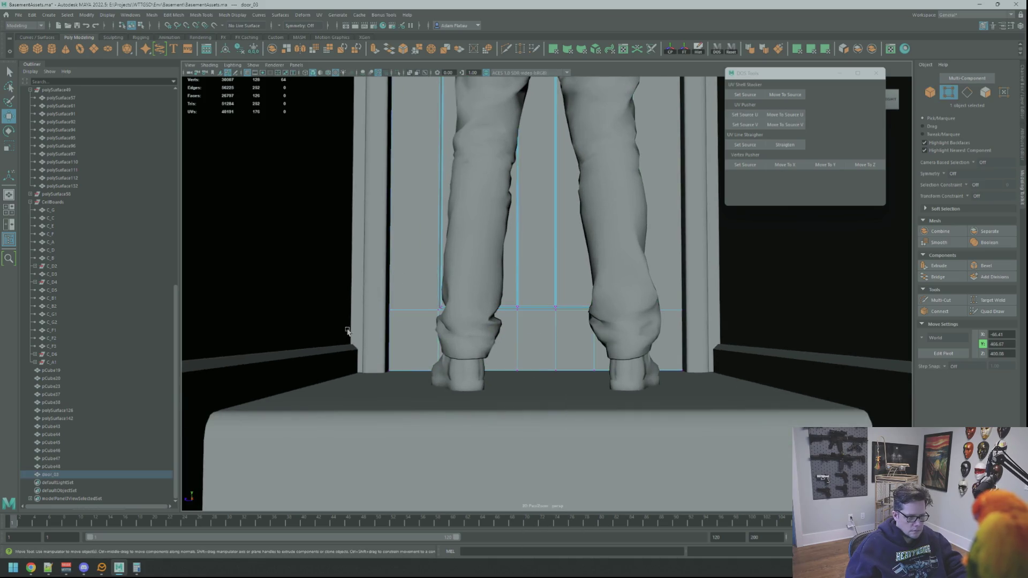
drag(532, 332, 533, 329)
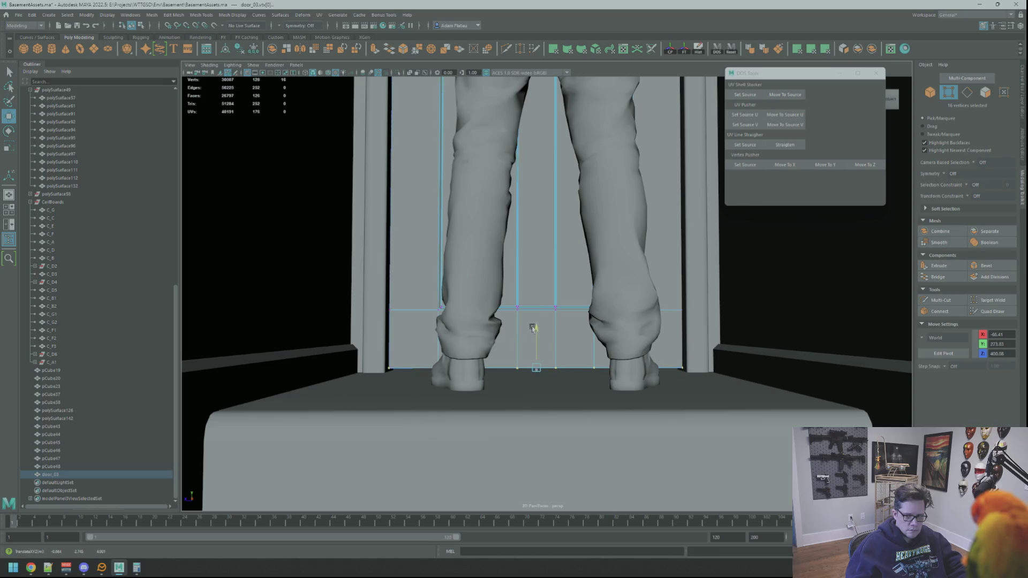
Step: Return to object mode, check the fitted door from several angles and reselect door_03
key(alt+Tab)
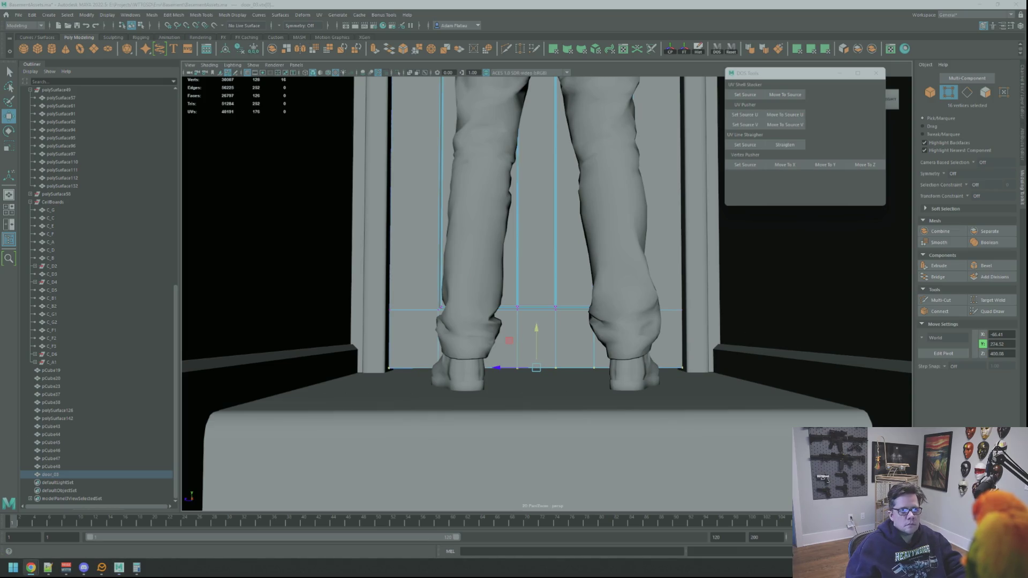
key(alt+Tab)
mouse_move(535, 215)
alt+mouse_down()
mouse_move(568, 150)
mouse_move(544, 158)
alt+mouse_up()
key(F8)
mouse_move(684, 150)
alt+mouse_down()
mouse_move(557, 192)
mouse_move(594, 198)
mouse_move(648, 166)
alt+mouse_up()
mouse_move(648, 166)
alt+right_down()
mouse_move(651, 177)
mouse_move(616, 200)
alt+right_up()
mouse_move(616, 200)
alt+mouse_down()
mouse_move(661, 223)
mouse_move(657, 183)
mouse_move(592, 190)
mouse_move(605, 219)
mouse_move(549, 223)
mouse_move(557, 279)
mouse_move(547, 331)
mouse_move(536, 300)
mouse_move(661, 237)
mouse_move(598, 215)
mouse_move(808, 252)
mouse_move(718, 236)
mouse_move(672, 206)
mouse_move(635, 223)
mouse_move(631, 208)
mouse_move(661, 236)
mouse_move(620, 239)
mouse_move(634, 239)
mouse_move(626, 210)
mouse_move(635, 208)
mouse_move(597, 227)
mouse_move(581, 263)
mouse_move(587, 211)
alt+mouse_up()
click(549, 222)
Step: Deselect the door, dolly the camera back, and open File Explorer on Downloads with Win+E
click(665, 236)
scroll(588, 210, down, 3)
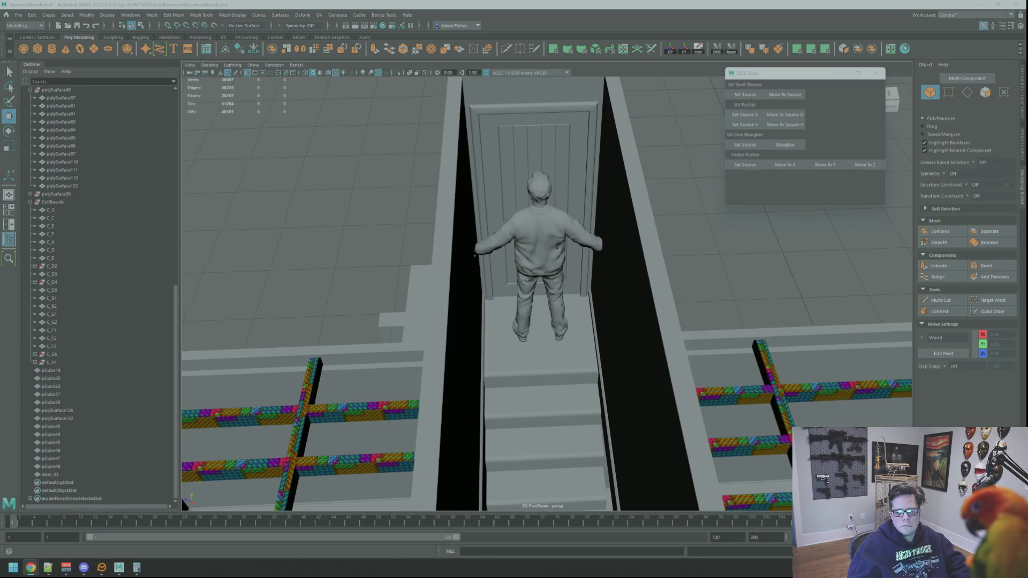
key(super+e)
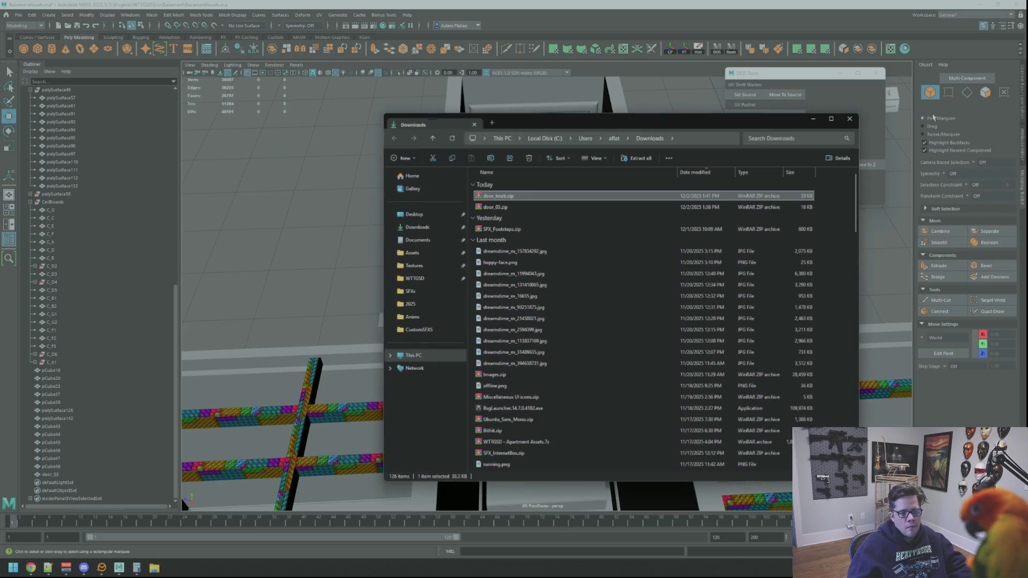
Step: Inspect doorknob.glb and doorknob.fbx in door_knob.zip, close WinRAR, and show the Desktop folder
double_click(524, 192)
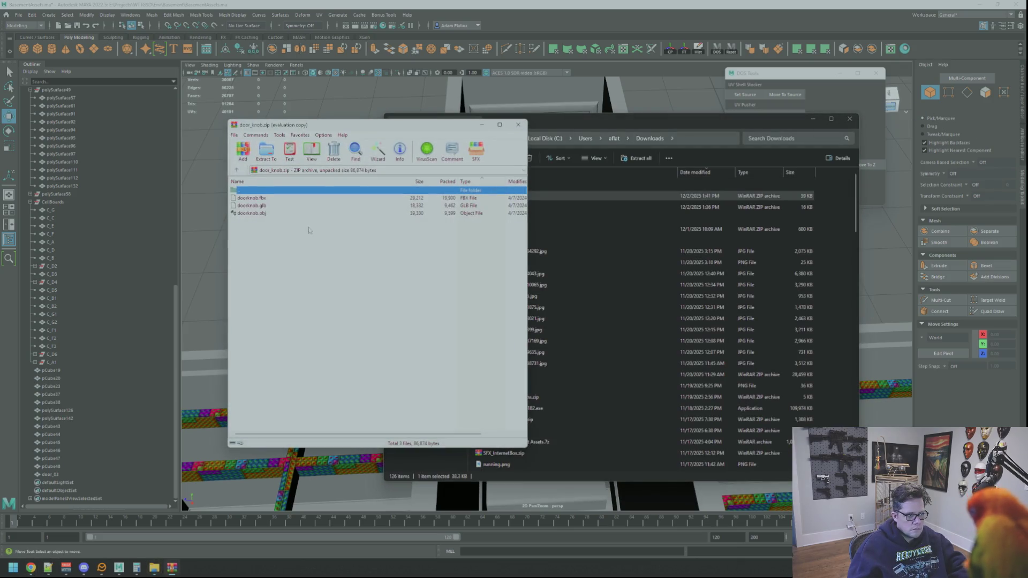
click(306, 207)
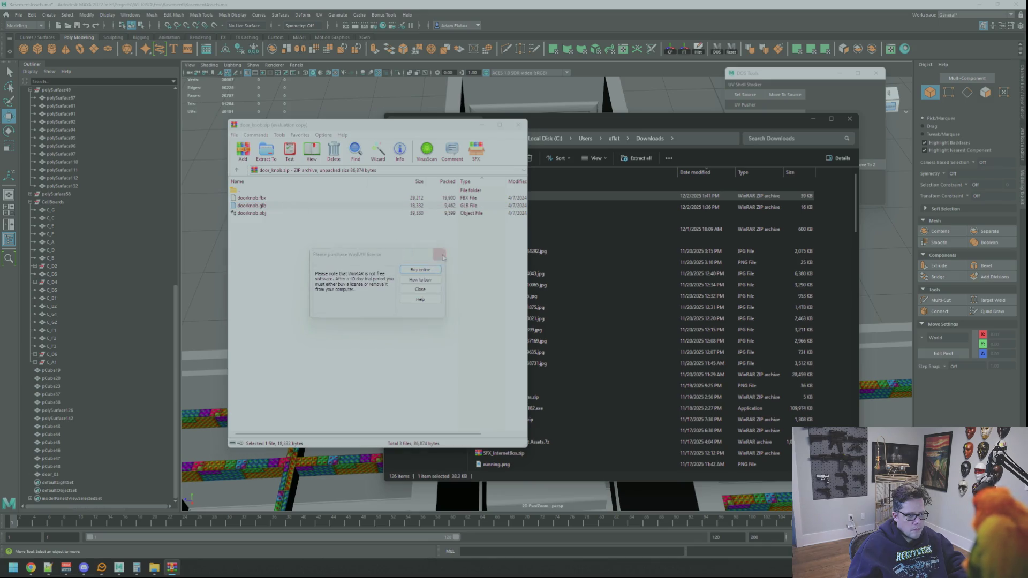
click(441, 256)
click(265, 200)
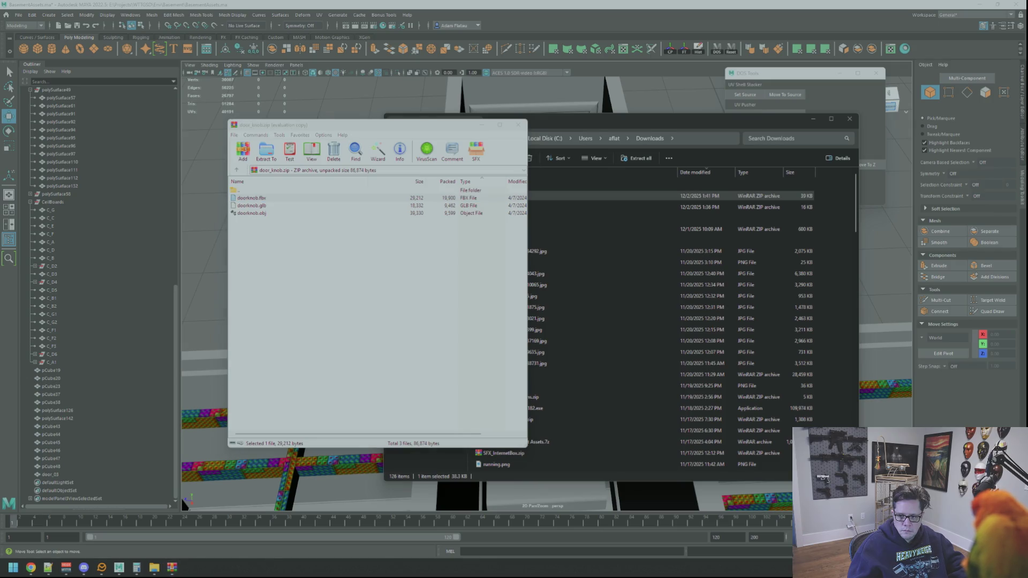
click(519, 125)
click(423, 215)
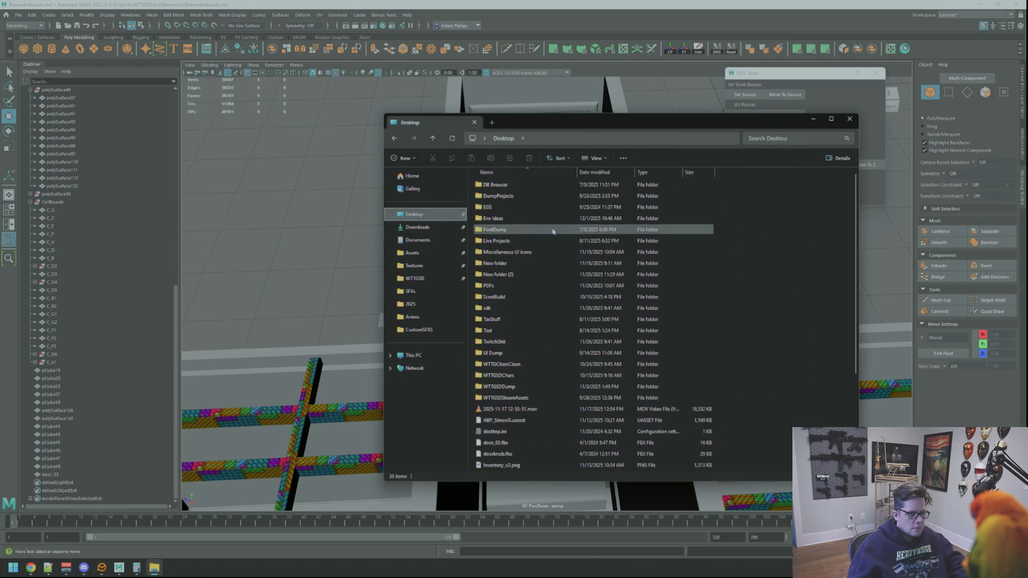
Step: Drag doorknob.fbx from the Desktop into the Maya viewport, then close File Explorer
scroll(540, 252, down, 1)
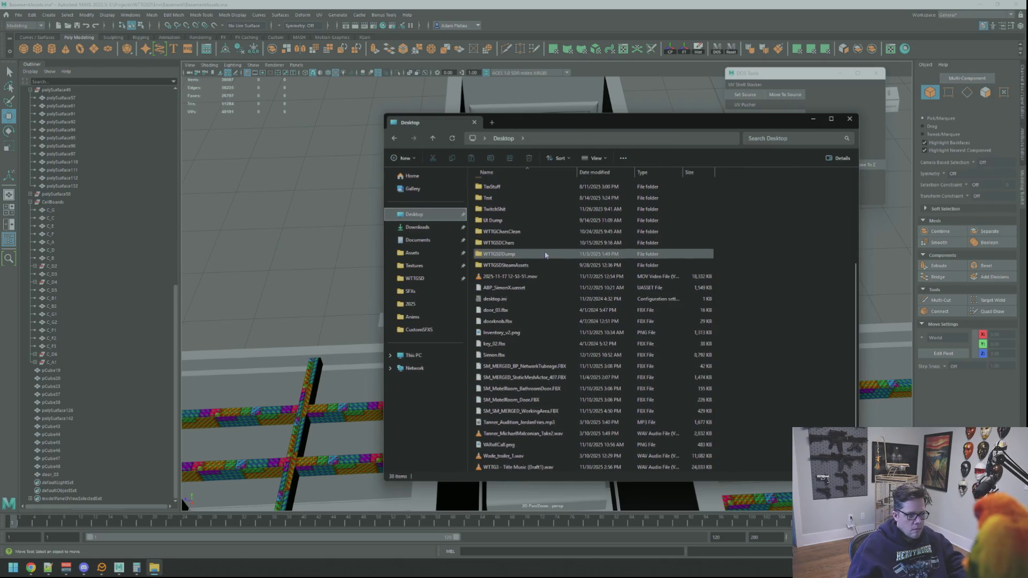
mouse_move(519, 328)
mouse_down()
mouse_move(528, 328)
mouse_move(312, 279)
mouse_up()
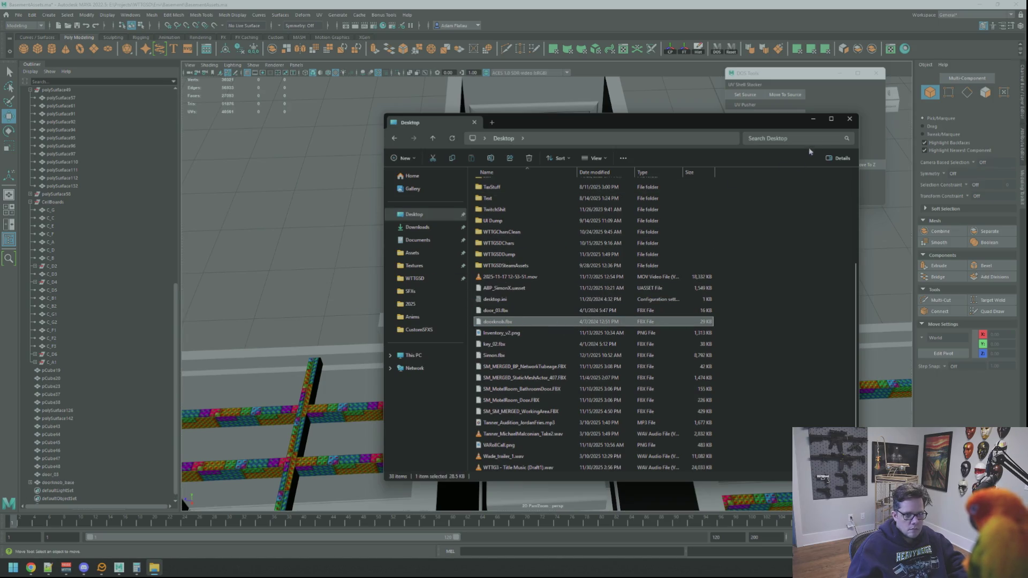
click(855, 119)
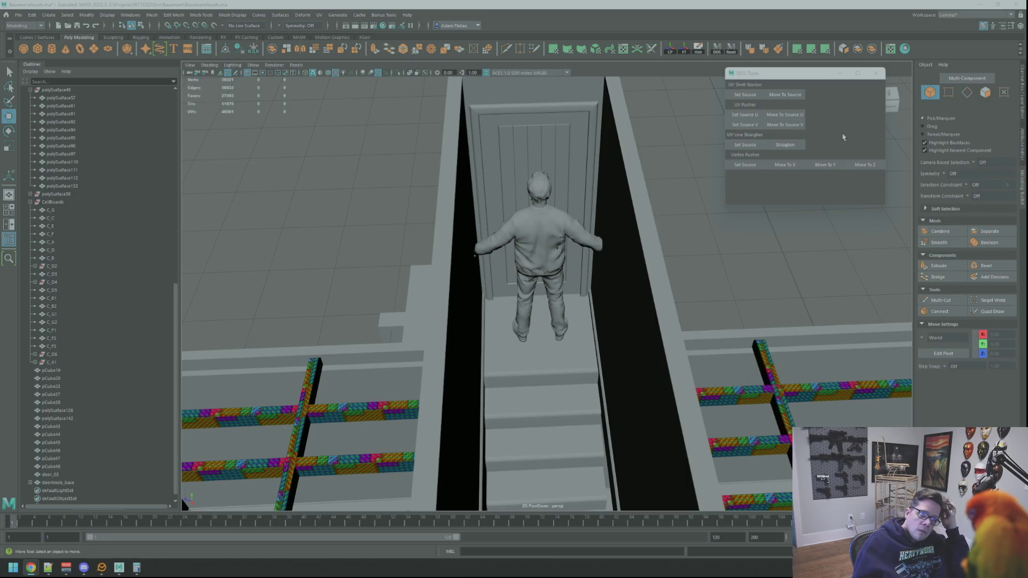
scroll(86, 455, down, 1)
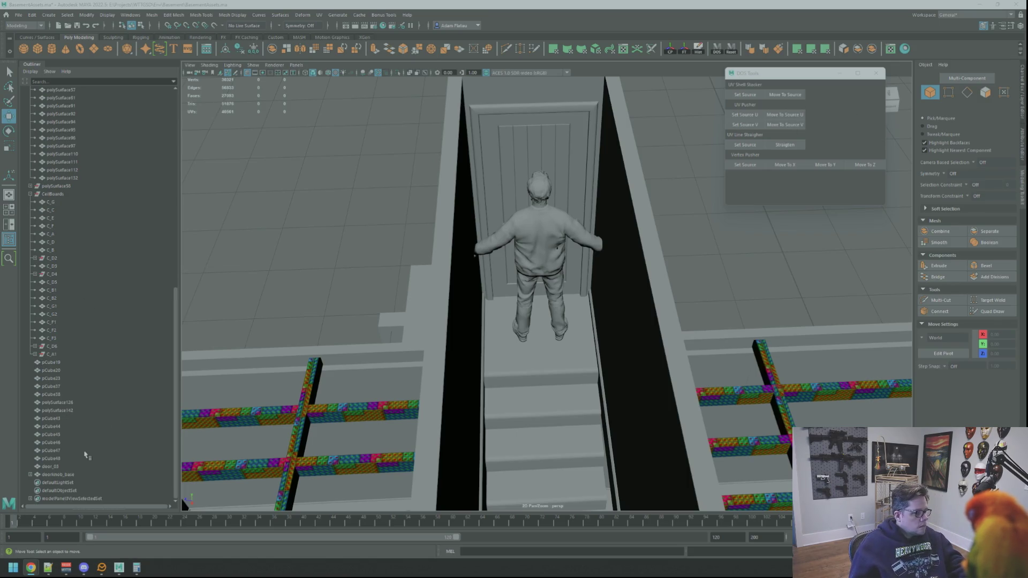
Step: Select doorknob_base, frame it, and slide it across the basement floor toward the door
click(75, 473)
key(f)
alt+drag(616, 279, 648, 275)
scroll(648, 274, down, 10)
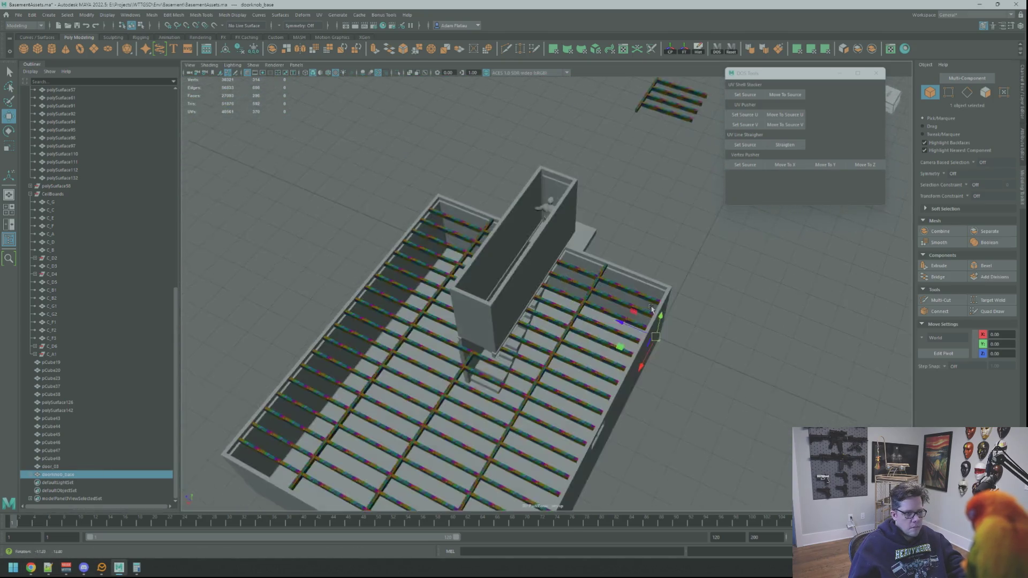
drag(637, 332, 550, 305)
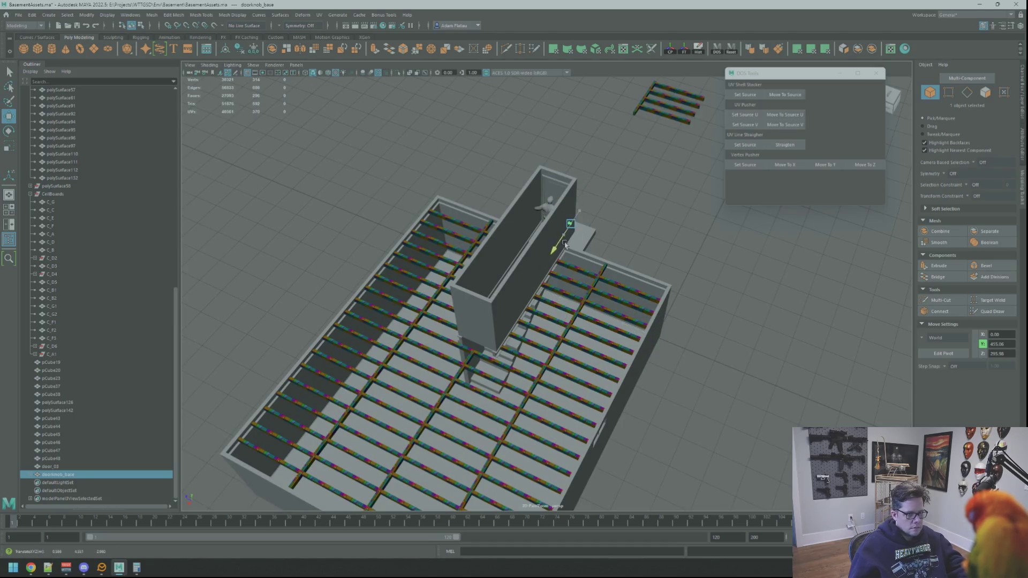
key(f)
scroll(654, 271, down, 5)
alt+drag(655, 271, 643, 246)
Step: Slide doorknob_base along Z onto door_03's face at handle height and check the placement
drag(676, 297, 485, 297)
key(f)
scroll(649, 241, down, 5)
mouse_move(616, 257)
alt+mouse_down()
mouse_move(650, 239)
mouse_move(614, 362)
mouse_move(626, 348)
mouse_move(667, 358)
mouse_move(633, 307)
mouse_move(699, 369)
mouse_move(538, 232)
mouse_move(650, 328)
mouse_move(534, 294)
mouse_move(535, 278)
mouse_move(640, 306)
mouse_move(605, 252)
mouse_move(734, 271)
mouse_move(535, 216)
mouse_move(578, 238)
alt+mouse_up()
key(e)
key(f)
key(w)
scroll(663, 356, down, 6)
key(f)
scroll(605, 252, up, 5)
scroll(578, 238, down, 3)
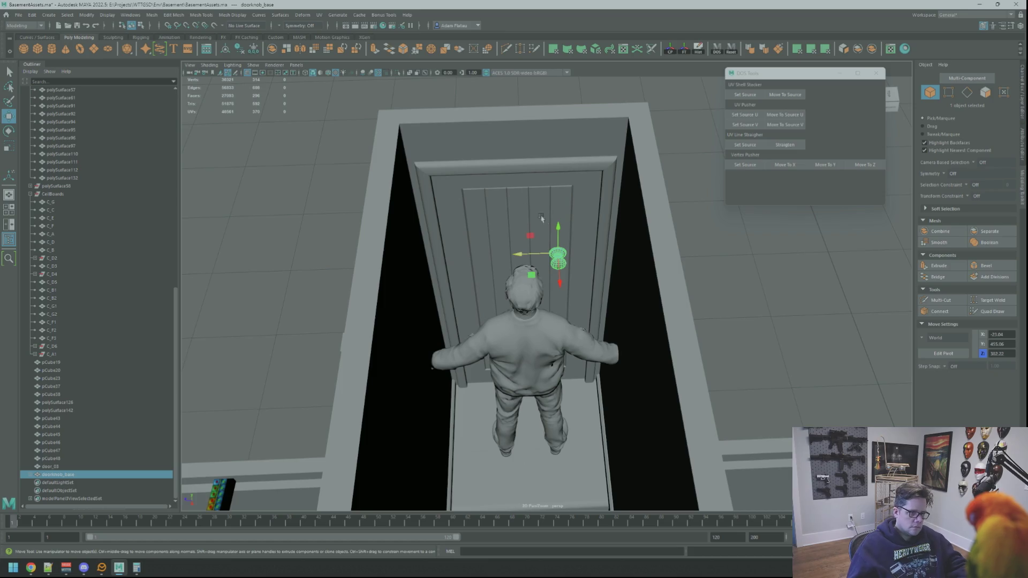
Step: Move doorknob_base down to about Y 368.75 and along Z until it sits flush on door_03 at waist height
drag(557, 227, 442, 233)
middle_drag(557, 270, 561, 281)
drag(535, 271, 430, 275)
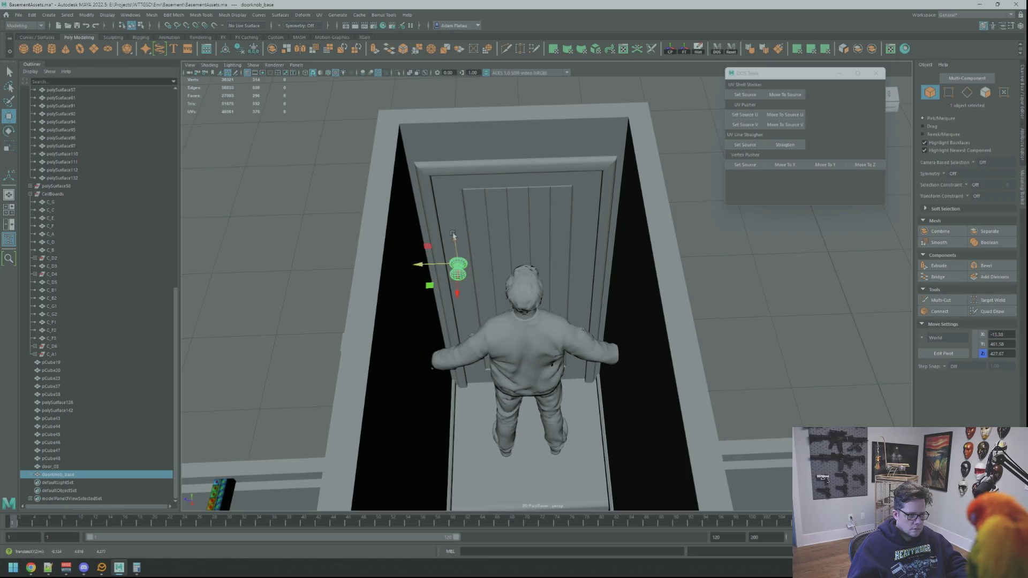
middle_drag(454, 264, 460, 279)
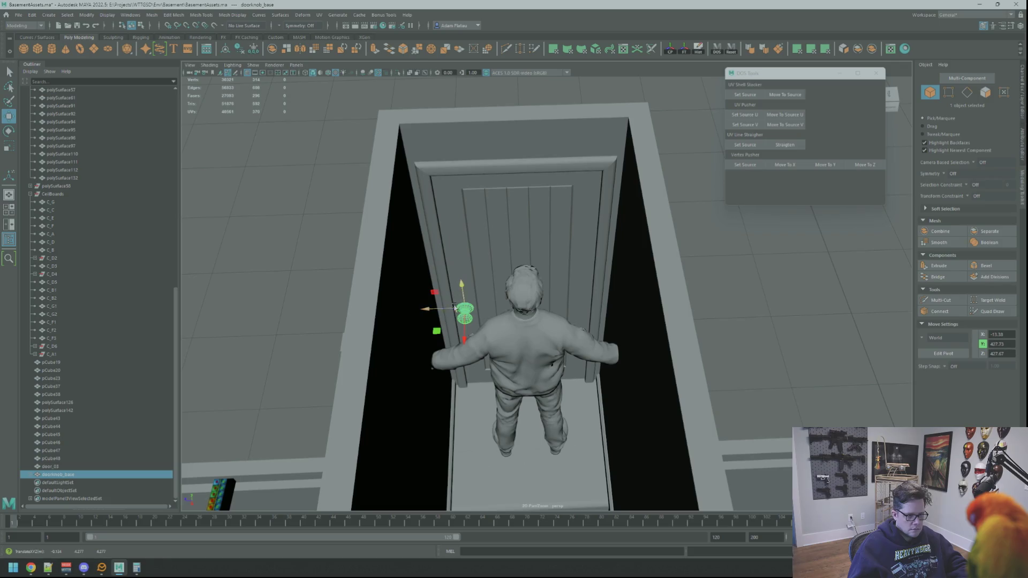
drag(439, 311, 553, 300)
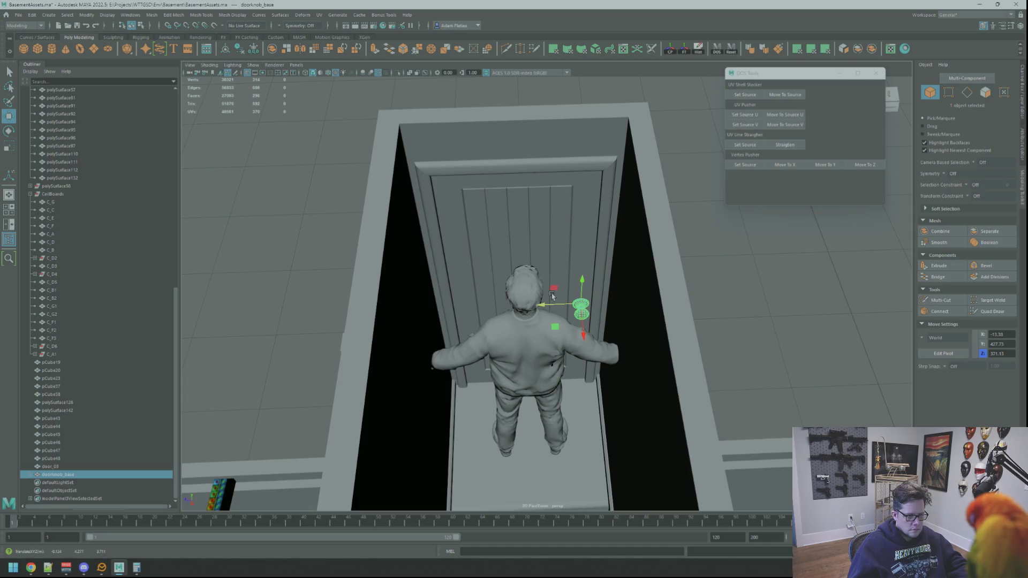
key(f)
scroll(584, 278, down, 5)
alt+drag(584, 279, 589, 258)
mouse_move(669, 302)
mouse_down()
mouse_move(455, 263)
mouse_move(505, 287)
mouse_move(524, 271)
mouse_move(523, 287)
mouse_move(592, 278)
mouse_move(546, 307)
mouse_move(551, 294)
mouse_move(569, 302)
mouse_move(484, 257)
mouse_move(520, 264)
mouse_move(582, 222)
mouse_move(571, 328)
mouse_up()
key(f)
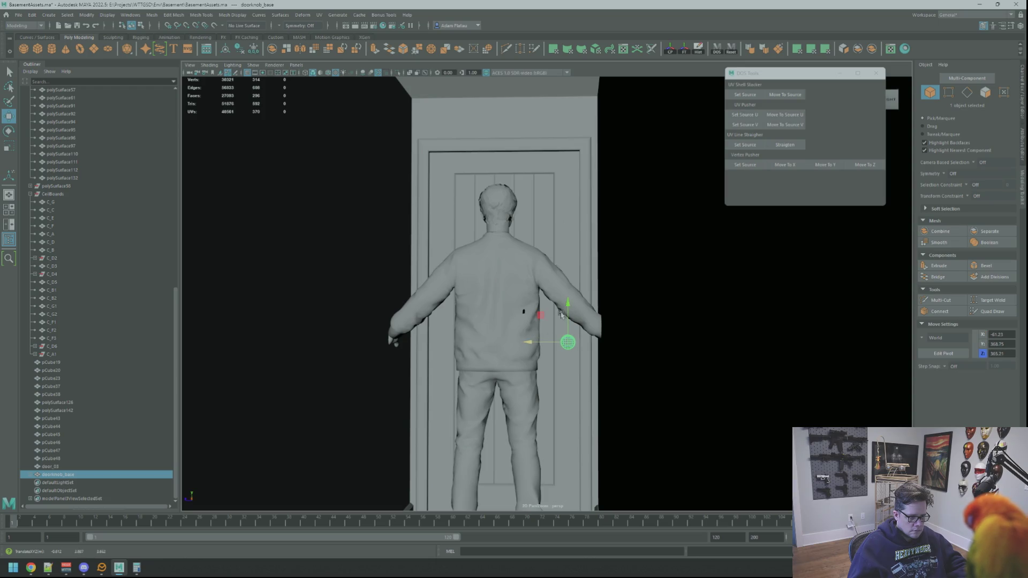
Step: Nudge doorknob_base up slightly on Y, then deselect it
drag(567, 301, 638, 238)
key(f)
click(689, 202)
mouse_move(688, 201)
alt+mouse_down()
mouse_move(601, 264)
mouse_move(544, 227)
mouse_move(562, 239)
alt+mouse_up()
Step: Reselect the doorknob, raise it a bit higher on the door, and clear the selection
click(561, 279)
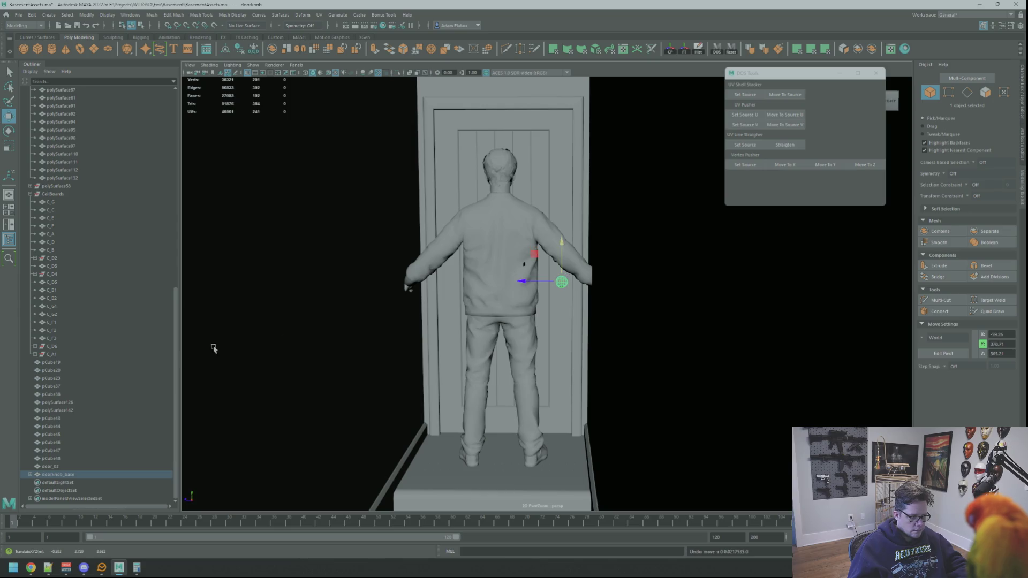
key(f)
alt+drag(615, 341, 561, 304)
drag(541, 261, 543, 250)
scroll(586, 295, down, 5)
alt+drag(587, 295, 757, 274)
click(767, 265)
Step: Zoom in and out to inspect the figure on the top landing before door_03
mouse_move(616, 268)
alt+mouse_down()
mouse_move(562, 258)
mouse_move(570, 244)
mouse_move(608, 239)
mouse_move(631, 314)
mouse_move(614, 312)
mouse_move(557, 338)
mouse_move(653, 290)
mouse_move(579, 279)
mouse_move(615, 300)
mouse_move(553, 326)
mouse_move(602, 317)
mouse_move(642, 353)
mouse_move(615, 367)
mouse_move(528, 339)
mouse_move(580, 340)
mouse_move(596, 351)
mouse_move(581, 335)
mouse_move(661, 282)
mouse_move(685, 316)
mouse_move(613, 306)
mouse_move(658, 316)
mouse_move(610, 355)
mouse_move(611, 347)
mouse_move(601, 390)
alt+mouse_up()
scroll(557, 273, up, 5)
scroll(557, 272, down, 5)
scroll(572, 241, up, 3)
scroll(555, 290, down, 5)
scroll(602, 317, down, 5)
scroll(597, 351, up, 5)
scroll(613, 354, up, 8)
scroll(618, 352, down, 8)
scroll(637, 357, up, 4)
scroll(636, 357, down, 8)
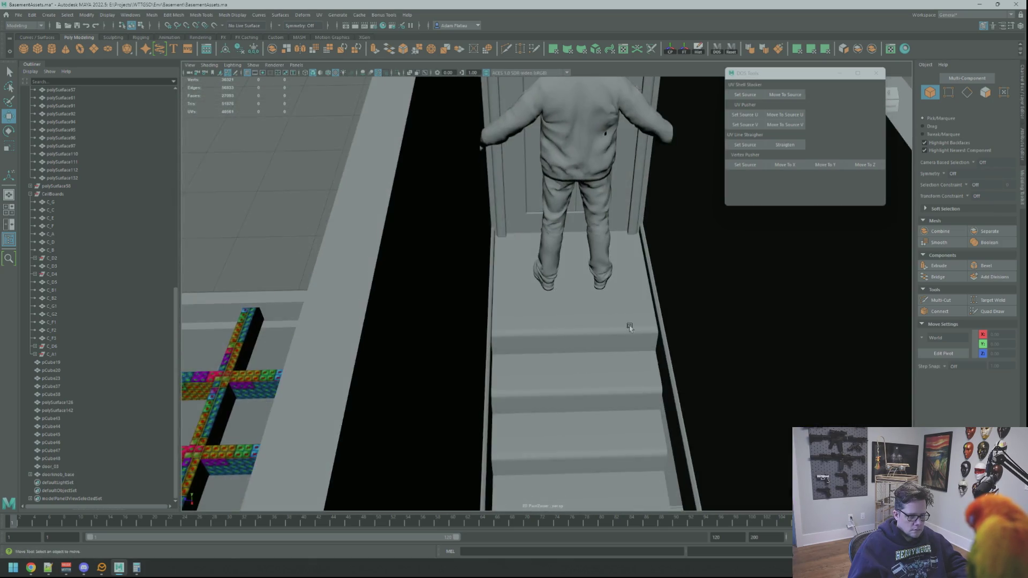
mouse_move(637, 357)
alt+mouse_down()
mouse_move(546, 344)
mouse_move(514, 364)
mouse_move(602, 368)
mouse_move(558, 328)
mouse_move(569, 294)
mouse_move(601, 352)
mouse_move(640, 370)
mouse_move(631, 328)
mouse_move(601, 356)
mouse_move(620, 371)
mouse_move(591, 379)
mouse_move(652, 371)
mouse_move(619, 408)
mouse_move(673, 389)
mouse_move(624, 383)
mouse_move(620, 362)
mouse_move(614, 379)
mouse_move(753, 420)
mouse_move(604, 390)
mouse_move(591, 292)
mouse_move(589, 317)
mouse_move(631, 310)
mouse_move(682, 322)
mouse_move(598, 331)
mouse_move(615, 312)
mouse_move(592, 319)
mouse_move(685, 313)
mouse_move(590, 317)
mouse_move(680, 309)
mouse_move(689, 318)
mouse_move(527, 314)
mouse_move(523, 335)
mouse_move(552, 267)
mouse_move(574, 257)
mouse_move(548, 268)
mouse_move(555, 255)
mouse_move(571, 283)
mouse_move(601, 271)
mouse_move(578, 273)
mouse_move(622, 319)
mouse_move(675, 321)
mouse_move(592, 339)
mouse_move(560, 310)
mouse_move(570, 272)
alt+mouse_up()
scroll(567, 334, up, 3)
scroll(608, 351, up, 5)
scroll(604, 376, down, 3)
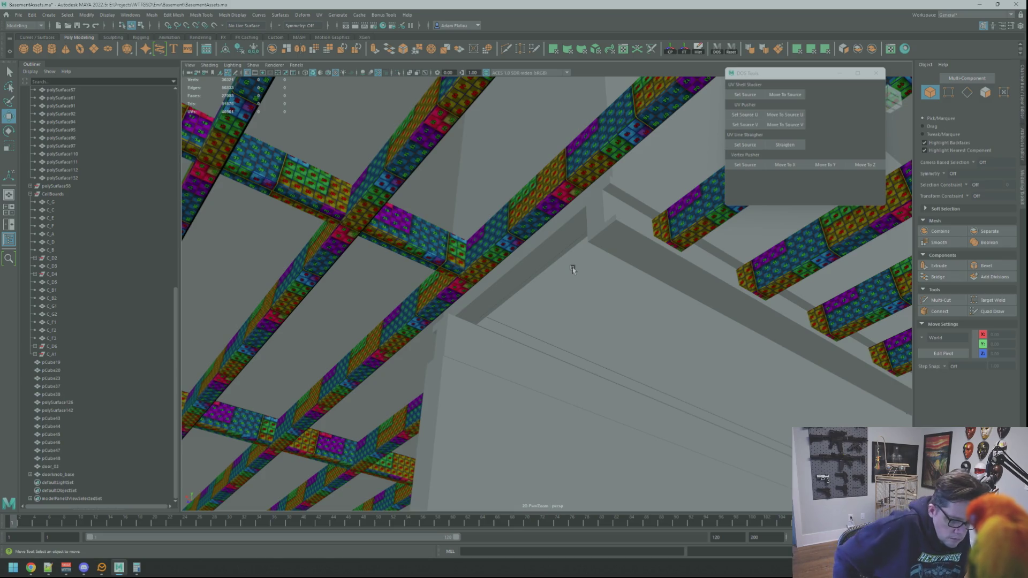
mouse_move(573, 267)
alt+mouse_down()
mouse_move(607, 275)
mouse_move(664, 324)
mouse_move(675, 351)
mouse_move(640, 375)
mouse_move(645, 354)
mouse_move(632, 379)
mouse_move(638, 370)
mouse_move(605, 372)
mouse_move(624, 407)
mouse_move(627, 360)
mouse_move(599, 378)
mouse_move(651, 360)
mouse_move(627, 349)
mouse_move(498, 350)
mouse_move(641, 382)
mouse_move(638, 367)
mouse_move(529, 336)
mouse_move(463, 286)
alt+mouse_up()
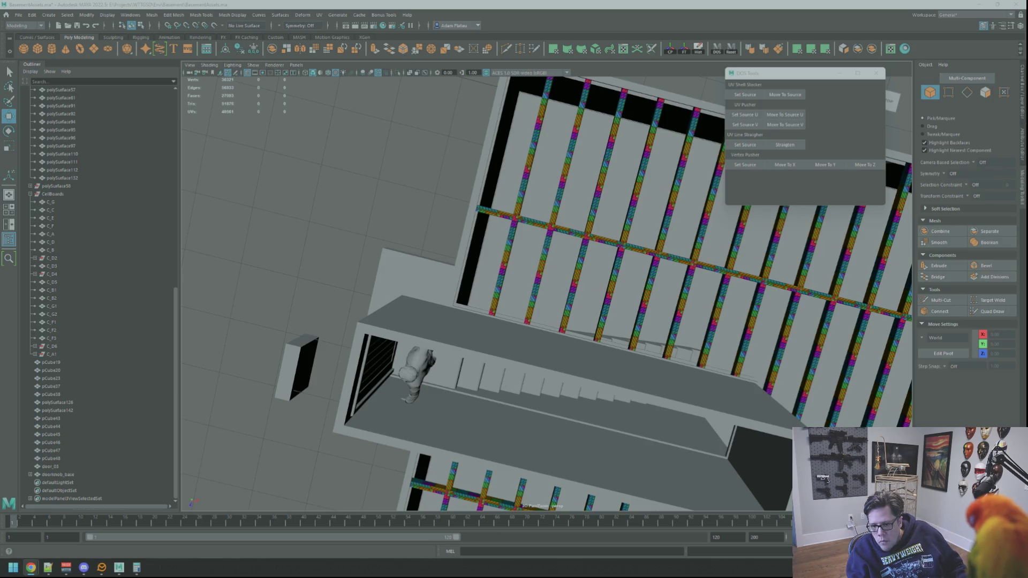
mouse_move(643, 268)
alt+mouse_down()
mouse_move(654, 265)
mouse_move(636, 262)
mouse_move(753, 251)
alt+mouse_up()
alt+drag(651, 240, 669, 302)
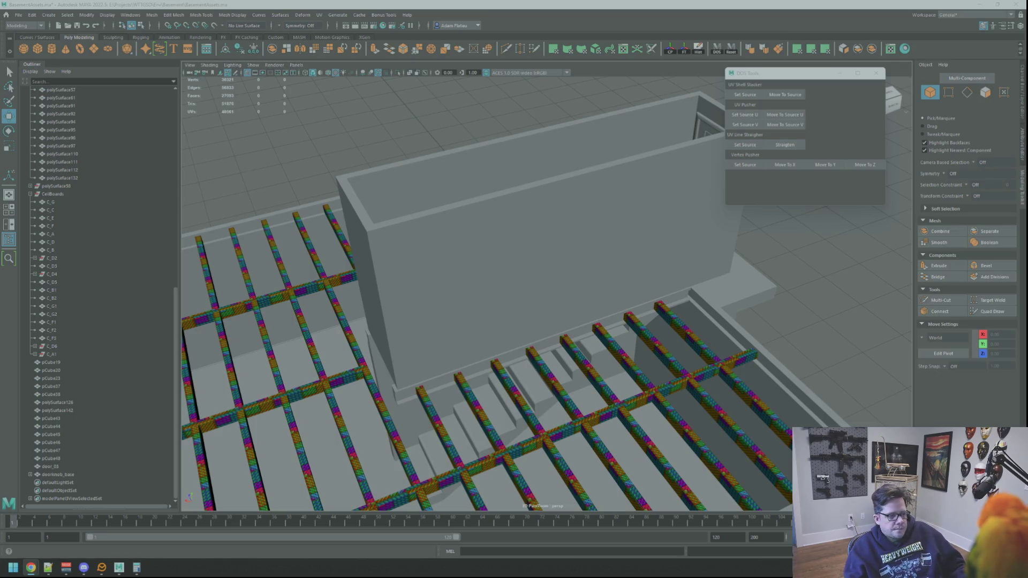
scroll(604, 194, down, 10)
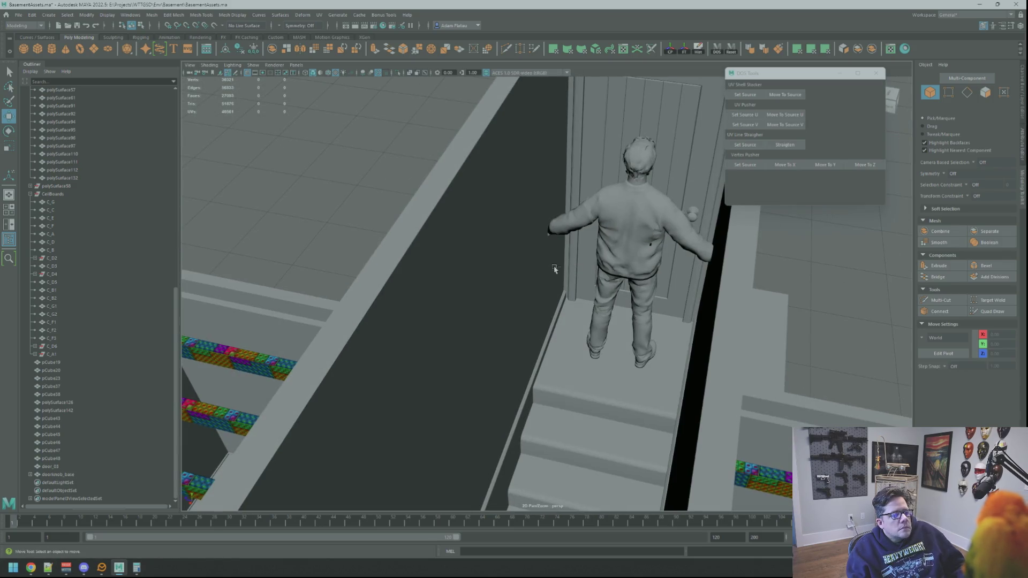
mouse_move(555, 269)
alt+mouse_down()
mouse_move(541, 252)
mouse_move(588, 259)
mouse_move(535, 271)
mouse_move(556, 235)
mouse_move(532, 232)
mouse_move(598, 218)
mouse_move(603, 255)
mouse_move(682, 265)
mouse_move(615, 236)
mouse_move(600, 315)
mouse_move(565, 266)
mouse_move(518, 262)
mouse_move(603, 266)
mouse_move(535, 246)
mouse_move(599, 273)
mouse_move(595, 298)
mouse_move(564, 300)
alt+mouse_up()
alt+right_drag(564, 301, 676, 290)
alt+drag(677, 290, 692, 242)
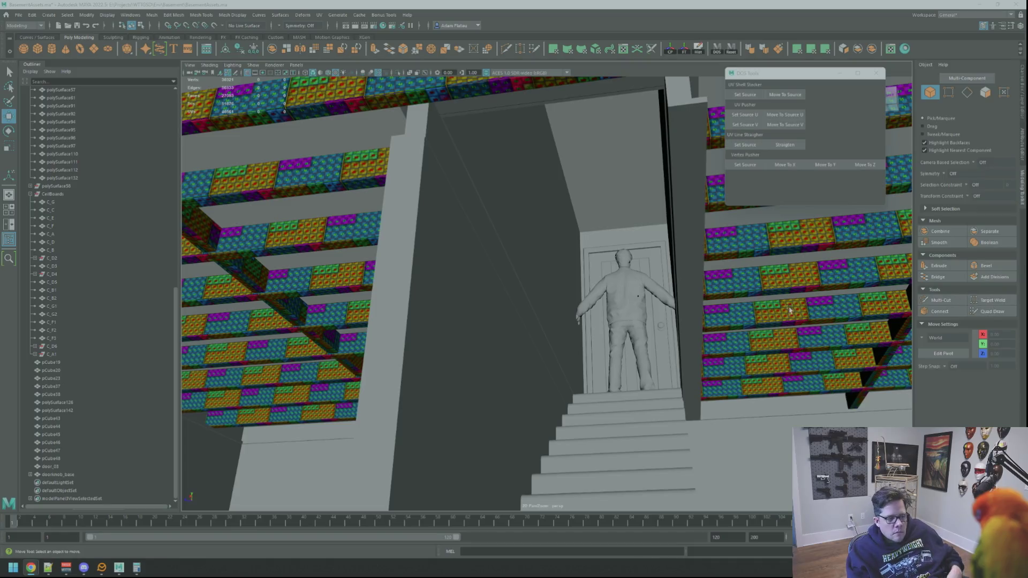
Step: Create a new polygon cylinder and frame it in the view
mouse_move(617, 362)
alt+mouse_down()
mouse_move(509, 361)
mouse_move(555, 349)
mouse_move(693, 374)
mouse_move(519, 352)
mouse_move(535, 358)
mouse_move(583, 345)
mouse_move(577, 340)
mouse_move(593, 355)
mouse_move(588, 315)
mouse_move(541, 286)
mouse_move(589, 321)
mouse_move(656, 305)
mouse_move(648, 299)
mouse_move(798, 226)
alt+mouse_up()
click(51, 49)
key(f)
key(f)
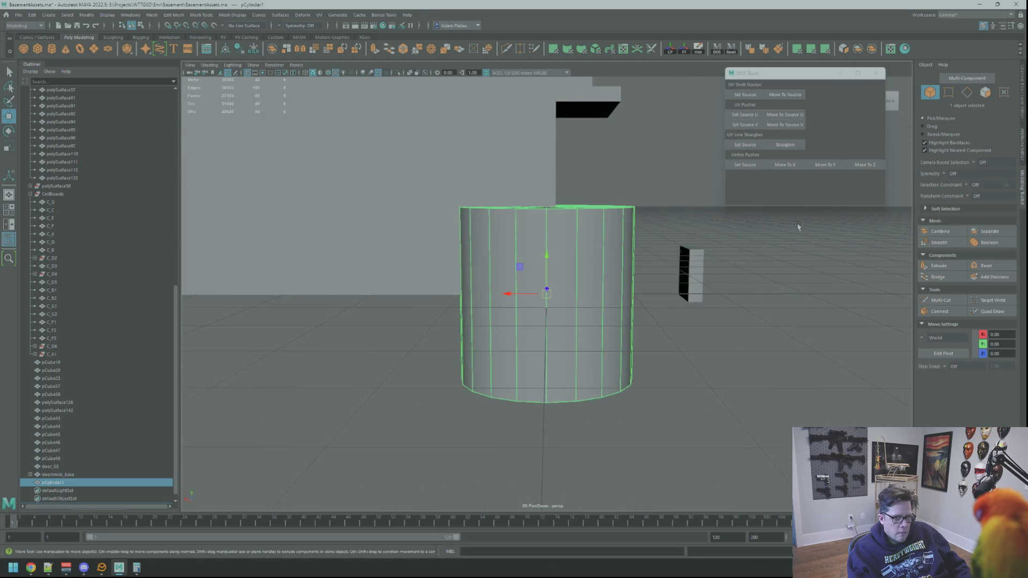
mouse_move(728, 198)
alt+mouse_down()
mouse_move(632, 192)
mouse_move(625, 212)
mouse_move(638, 209)
mouse_move(627, 214)
mouse_move(544, 176)
mouse_move(715, 186)
mouse_move(650, 195)
mouse_move(685, 230)
mouse_move(664, 268)
mouse_move(682, 310)
mouse_move(673, 324)
mouse_move(592, 282)
alt+mouse_up()
Step: Lay pCylinder1 on its side and scale it down to a thin 0.11 rod
key(e)
key(f)
key(r)
mouse_move(513, 298)
mouse_down()
mouse_move(627, 343)
mouse_move(423, 336)
mouse_up()
key(w)
scroll(549, 285, down, 5)
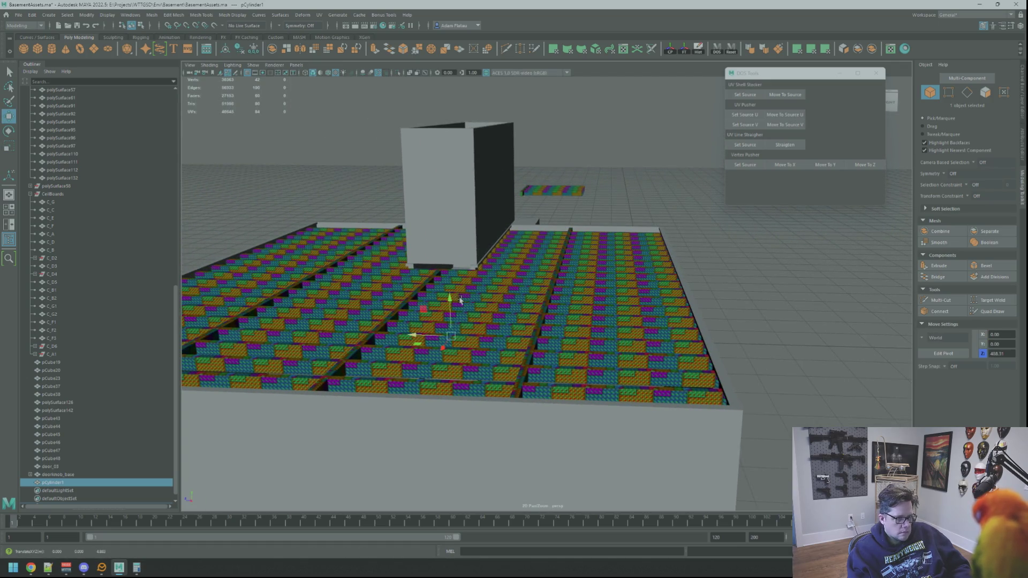
key(f)
scroll(450, 192, down, 5)
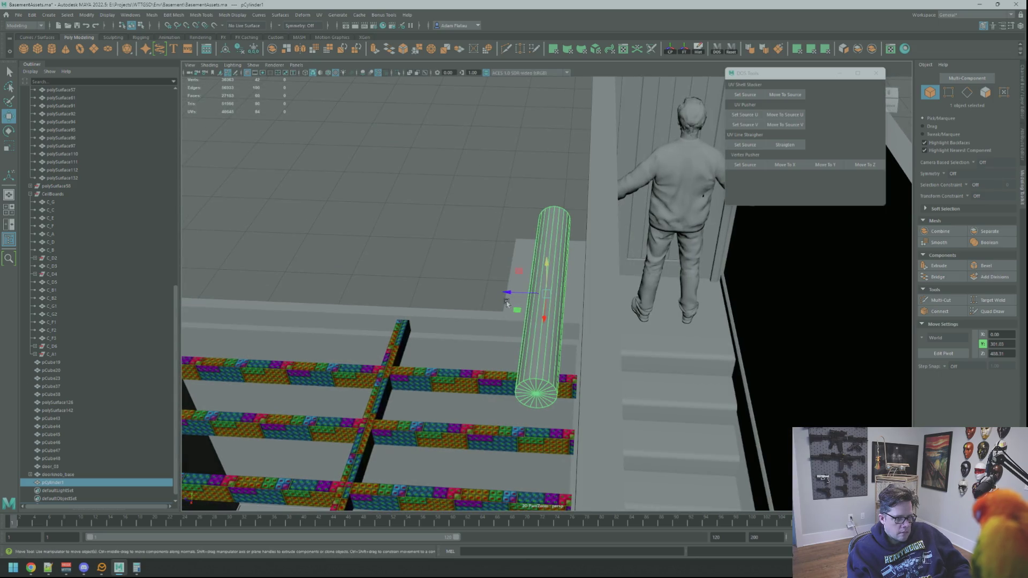
alt+drag(507, 303, 570, 289)
Step: Scale pCylinder1 thinner into a rail and shift the Simon figure to the right
key(r)
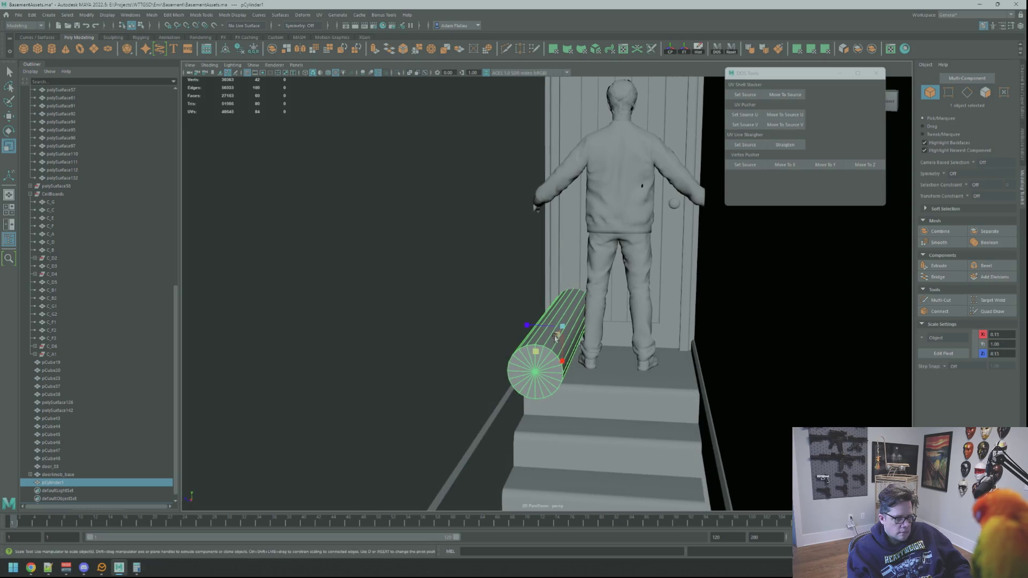
drag(538, 351, 545, 343)
key(w)
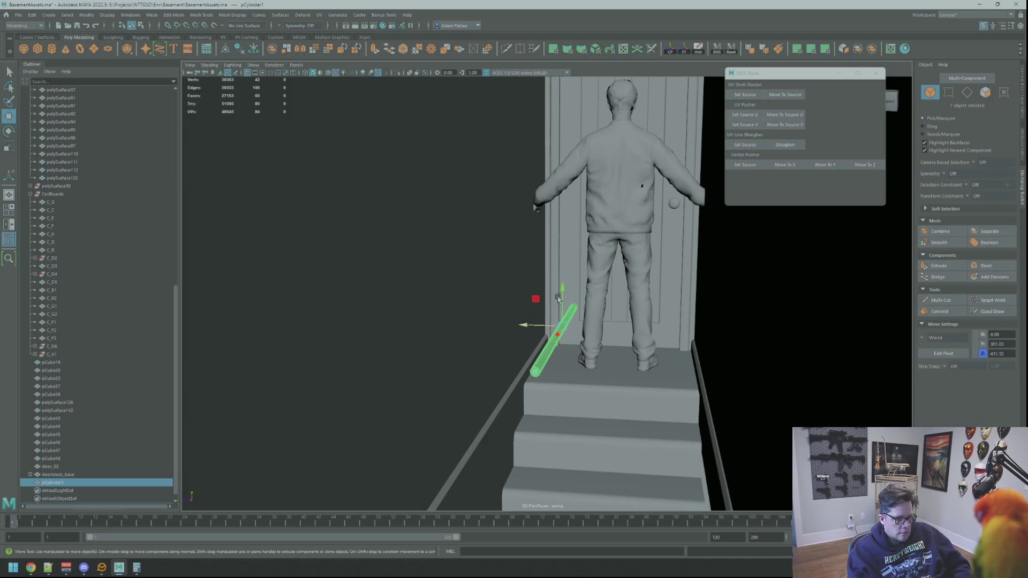
click(592, 237)
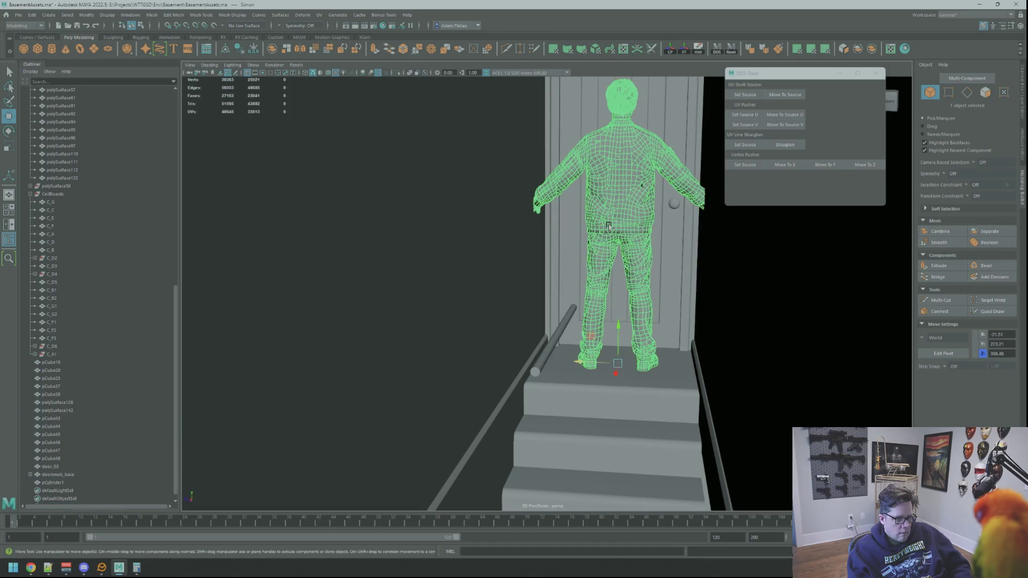
drag(599, 372, 615, 362)
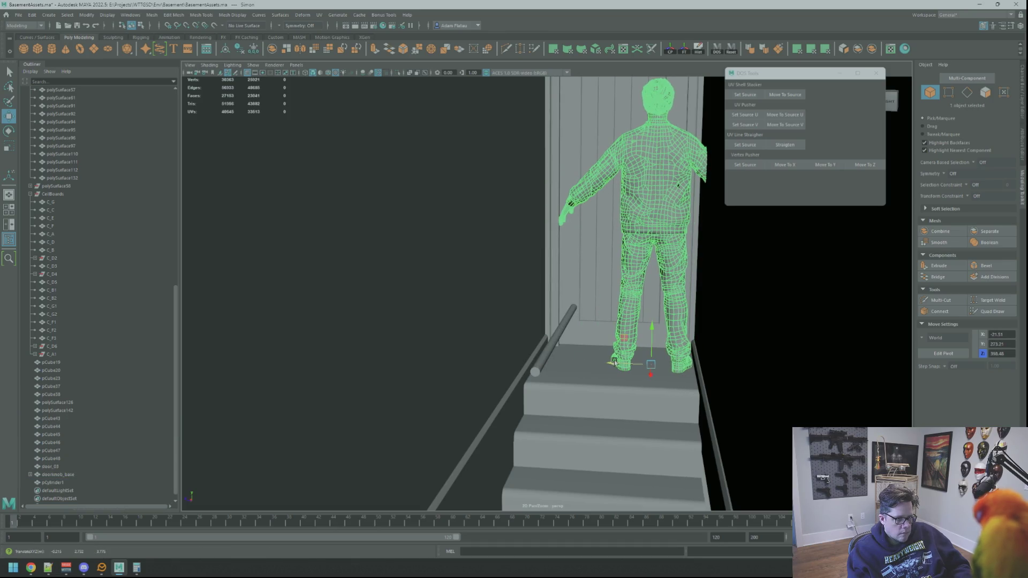
Step: Raise pCylinder1 up to the level of the figure's raised hand
click(549, 340)
mouse_move(560, 318)
mouse_down()
mouse_move(557, 183)
mouse_move(589, 301)
mouse_move(558, 252)
mouse_move(566, 315)
mouse_move(572, 286)
mouse_move(567, 298)
mouse_move(520, 317)
mouse_move(540, 324)
mouse_move(497, 329)
mouse_move(634, 303)
mouse_move(616, 294)
mouse_move(647, 303)
mouse_move(664, 256)
mouse_move(690, 276)
mouse_up()
scroll(557, 183, up, 5)
key(r)
key(w)
Step: Slide the handrail left and select the 21 vertices at its end
mouse_move(615, 291)
middle_down()
mouse_move(365, 291)
mouse_move(385, 291)
middle_up()
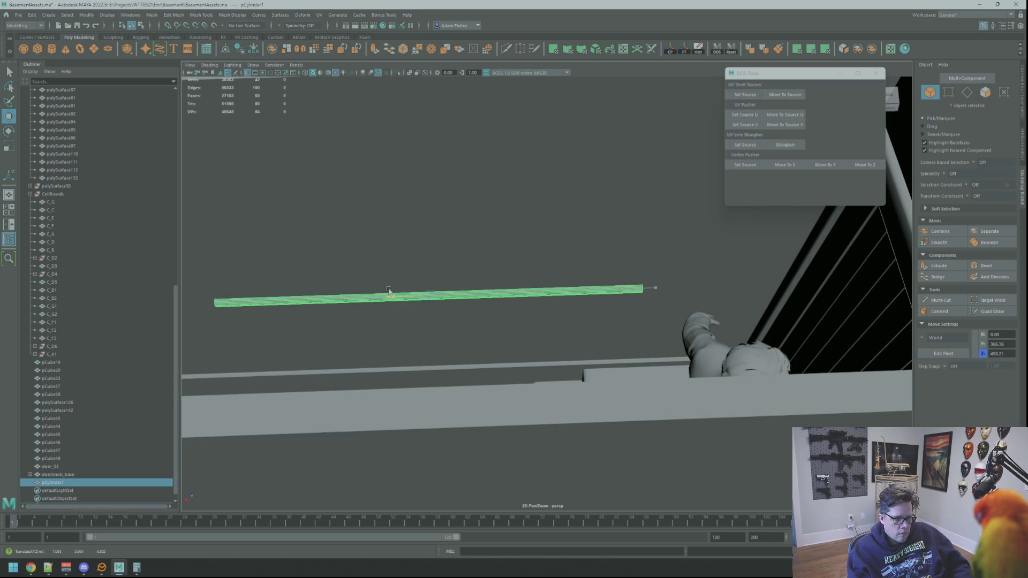
mouse_move(390, 292)
alt+mouse_down()
mouse_move(544, 314)
mouse_move(580, 300)
mouse_move(562, 317)
mouse_move(695, 329)
mouse_move(484, 294)
mouse_move(553, 291)
mouse_move(586, 300)
mouse_move(583, 321)
alt+mouse_up()
mouse_move(584, 320)
right_down()
mouse_move(557, 324)
mouse_move(645, 308)
right_up()
mouse_move(634, 323)
alt+mouse_down()
mouse_move(645, 326)
mouse_move(596, 321)
alt+mouse_up()
right_drag(597, 321, 562, 320)
mouse_move(567, 300)
mouse_down()
mouse_move(600, 321)
mouse_move(321, 321)
mouse_move(816, 291)
mouse_up()
key(w)
scroll(326, 320, down, 5)
Step: Return pCylinder1 to object mode, reselect it, and center its pivot
key(F8)
key(q)
click(578, 297)
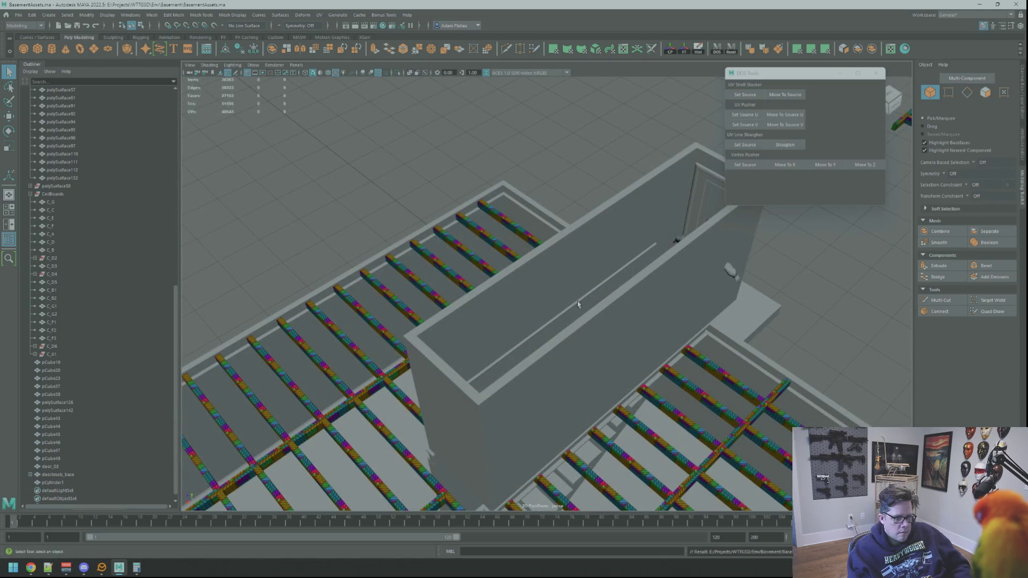
click(577, 301)
key(f)
key(w)
mouse_move(627, 314)
alt+mouse_down()
mouse_move(673, 326)
mouse_move(589, 305)
mouse_move(643, 300)
alt+mouse_up()
click(670, 48)
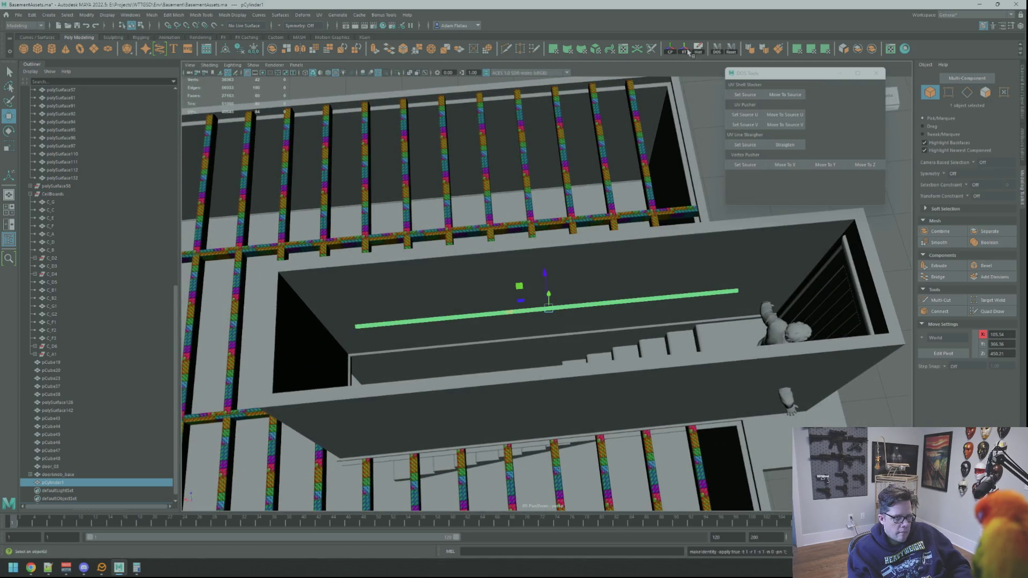
mouse_move(541, 225)
alt+mouse_down()
mouse_move(522, 229)
mouse_move(627, 232)
mouse_move(671, 193)
mouse_move(616, 237)
mouse_move(678, 175)
mouse_move(615, 252)
mouse_move(643, 203)
mouse_move(656, 225)
mouse_move(602, 225)
mouse_move(630, 262)
mouse_move(574, 188)
mouse_move(563, 217)
mouse_move(682, 239)
mouse_move(638, 185)
mouse_move(638, 146)
mouse_move(641, 154)
alt+mouse_up()
Step: Move the handrail down and to the right, then nudge it along the stairwell wall
key(e)
key(w)
mouse_move(641, 154)
middle_down()
mouse_move(660, 236)
mouse_move(672, 229)
middle_up()
mouse_move(672, 229)
alt+mouse_down()
mouse_move(540, 321)
mouse_move(578, 223)
mouse_move(611, 240)
alt+mouse_up()
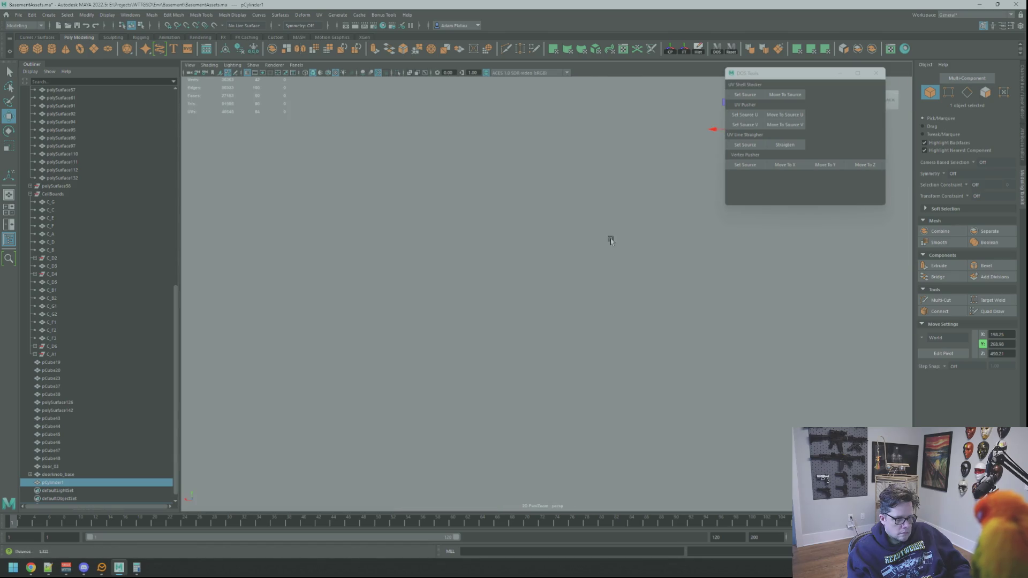
mouse_move(550, 233)
alt+mouse_down()
mouse_move(636, 246)
mouse_move(615, 223)
mouse_move(643, 187)
mouse_move(668, 238)
mouse_move(576, 246)
mouse_move(591, 254)
mouse_move(636, 241)
mouse_move(601, 202)
mouse_move(691, 200)
mouse_move(615, 257)
mouse_move(826, 316)
mouse_move(585, 269)
mouse_move(604, 329)
mouse_move(741, 298)
mouse_move(573, 309)
mouse_move(553, 336)
mouse_move(574, 323)
mouse_move(560, 266)
mouse_move(597, 257)
mouse_move(535, 259)
mouse_move(592, 244)
alt+mouse_up()
alt+right_drag(593, 245, 733, 303)
middle_drag(653, 285, 655, 274)
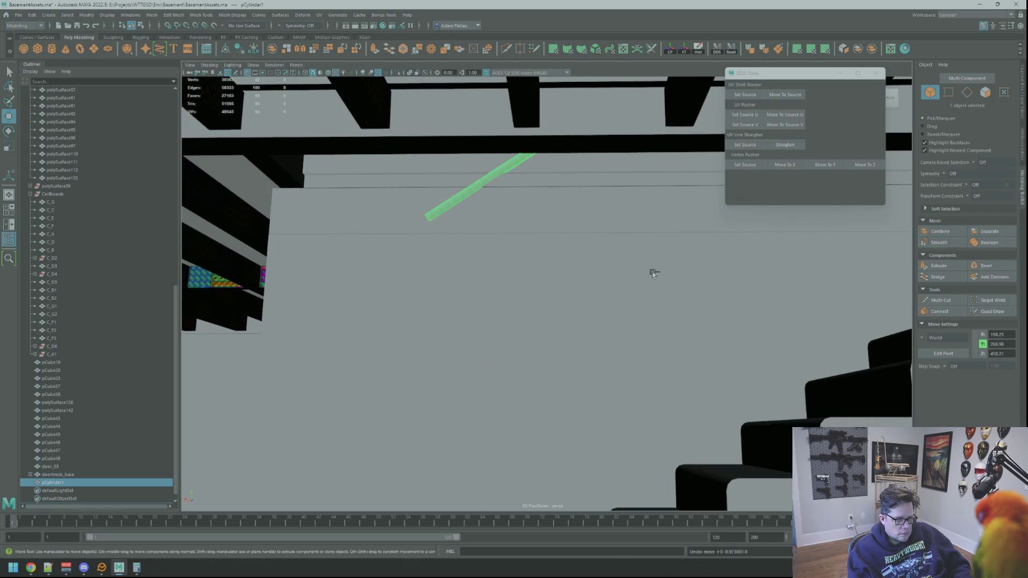
key(f)
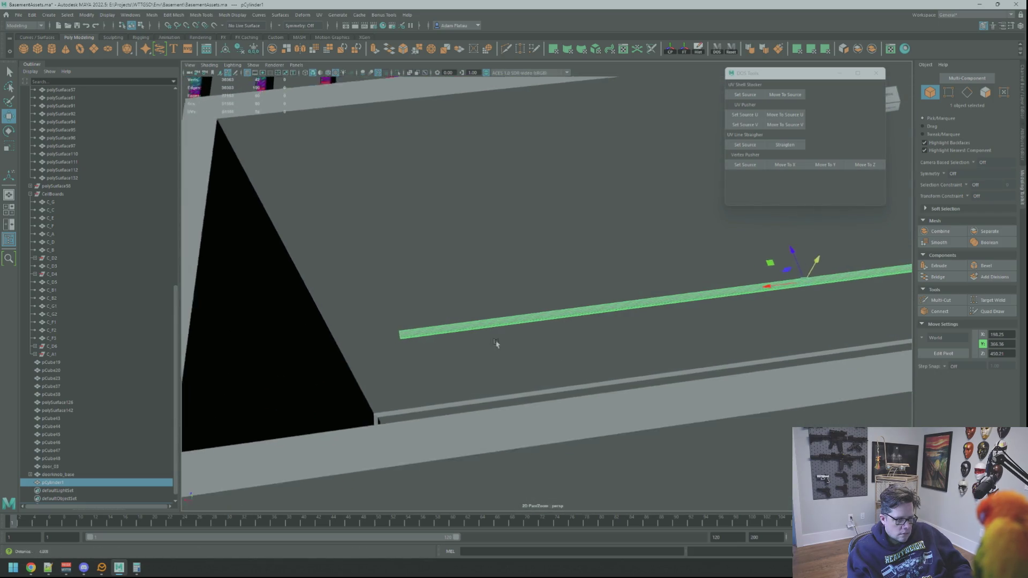
scroll(491, 325, up, 2)
scroll(491, 324, down, 2)
Step: Lengthen the rod by dragging its 21 end vertices outward along X
right_drag(536, 293, 442, 271)
drag(443, 270, 471, 316)
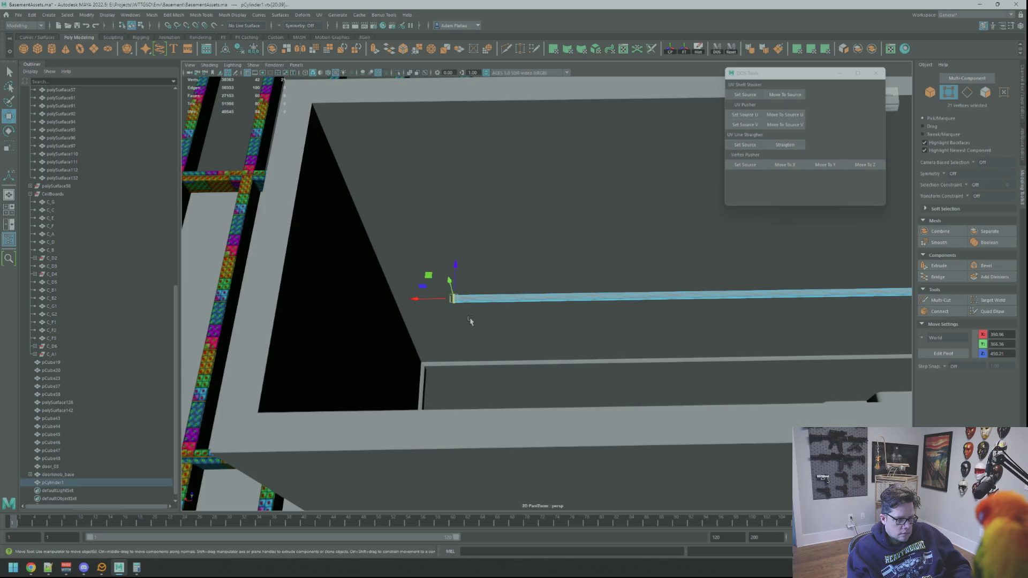
key(f)
middle_drag(299, 267, 323, 268)
mouse_move(324, 267)
alt+mouse_down()
mouse_move(353, 279)
mouse_move(428, 246)
mouse_move(529, 231)
mouse_move(521, 257)
mouse_move(496, 253)
alt+mouse_up()
right_drag(358, 162, 438, 184)
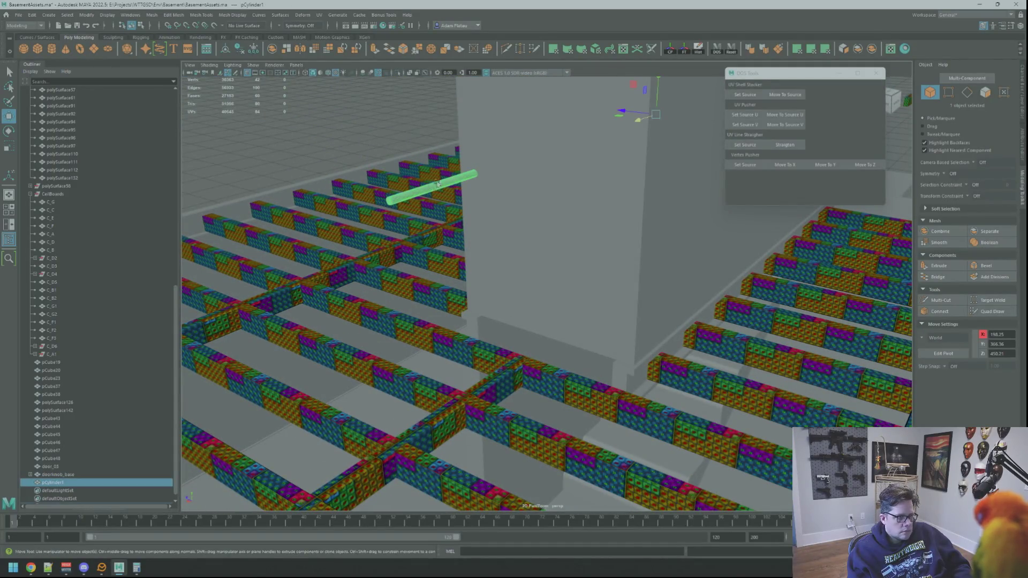
mouse_move(451, 187)
alt+mouse_down()
mouse_move(617, 241)
mouse_move(546, 286)
mouse_move(598, 263)
alt+mouse_up()
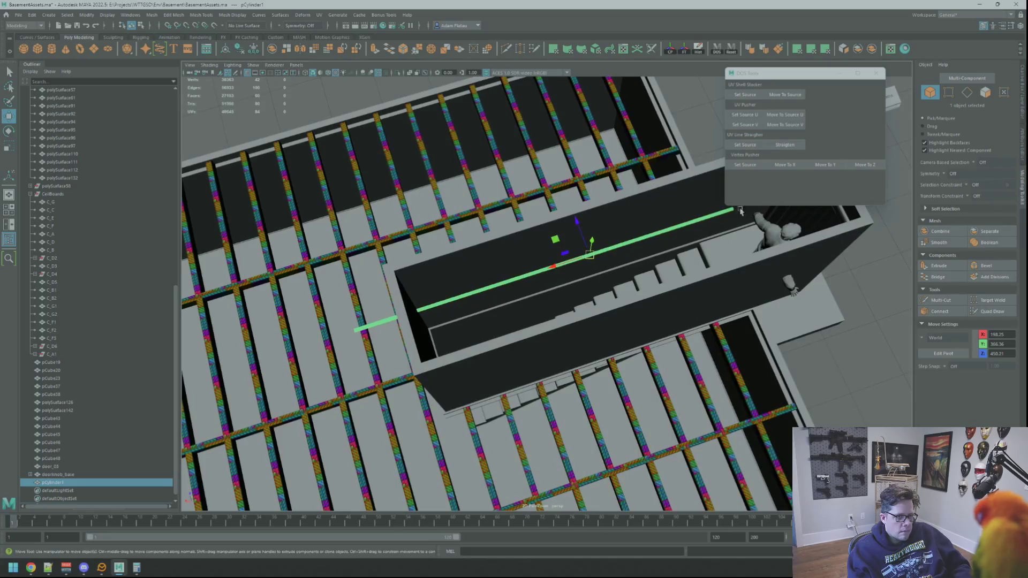
Step: Tilt the rod about 13 degrees around Z, then lower it on Y and shift it right on X
click(670, 51)
mouse_move(637, 192)
alt+mouse_down()
mouse_move(657, 218)
mouse_move(635, 200)
alt+mouse_up()
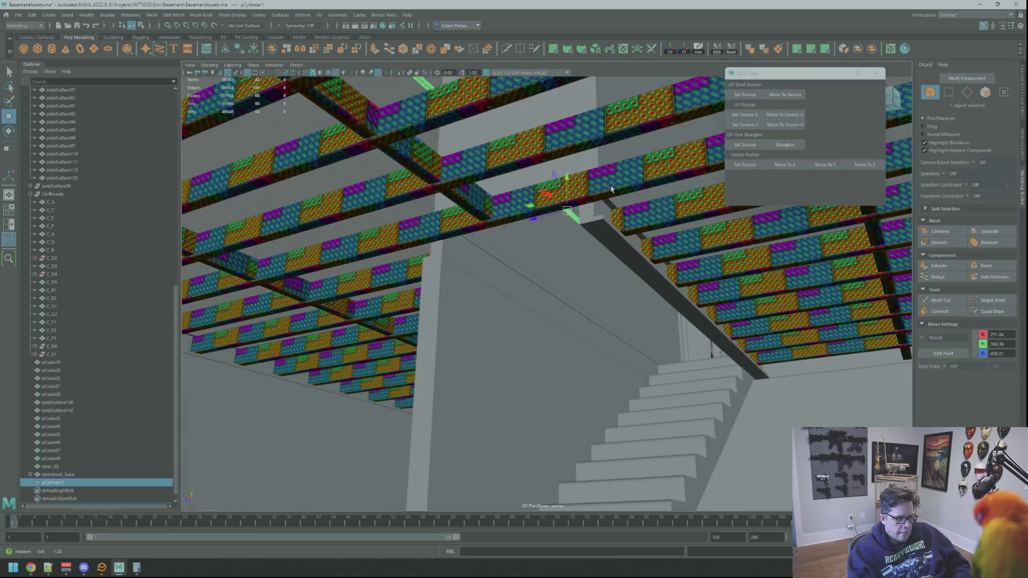
key(e)
drag(558, 225, 570, 240)
key(w)
mouse_move(568, 185)
mouse_down()
mouse_move(569, 305)
mouse_move(571, 285)
mouse_move(596, 289)
mouse_up()
drag(521, 328, 529, 329)
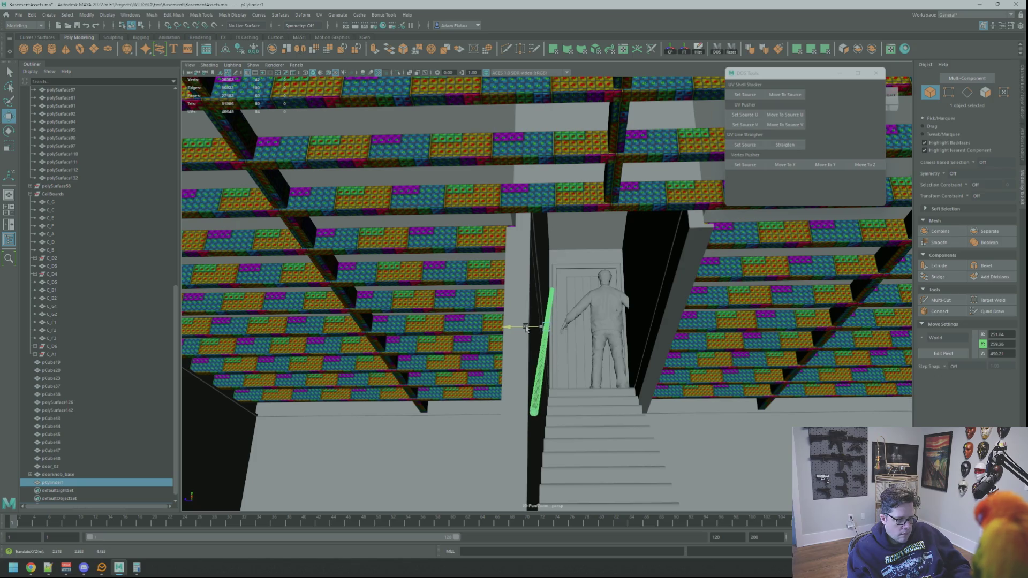
Step: Step back to the stairs-and-door camera view, select pCylinder1, and show its Channel Box
key(f)
mouse_move(526, 327)
alt+mouse_down()
mouse_move(679, 328)
mouse_move(644, 335)
mouse_move(730, 305)
mouse_move(689, 296)
mouse_move(725, 316)
mouse_move(700, 199)
mouse_move(662, 393)
mouse_move(837, 211)
mouse_move(686, 223)
mouse_move(581, 384)
mouse_move(631, 342)
mouse_move(597, 335)
mouse_move(579, 367)
mouse_move(620, 319)
mouse_move(552, 320)
mouse_move(552, 267)
mouse_move(616, 310)
mouse_move(551, 290)
mouse_move(603, 295)
mouse_move(600, 280)
mouse_move(640, 285)
mouse_move(571, 301)
mouse_move(632, 292)
mouse_move(587, 314)
mouse_move(636, 316)
mouse_move(660, 298)
alt+mouse_up()
mouse_move(661, 298)
right_down()
mouse_move(670, 283)
mouse_move(583, 281)
right_up()
scroll(582, 283, up, 3)
key(bracketleft)
key(bracketleft)
key(bracketleft)
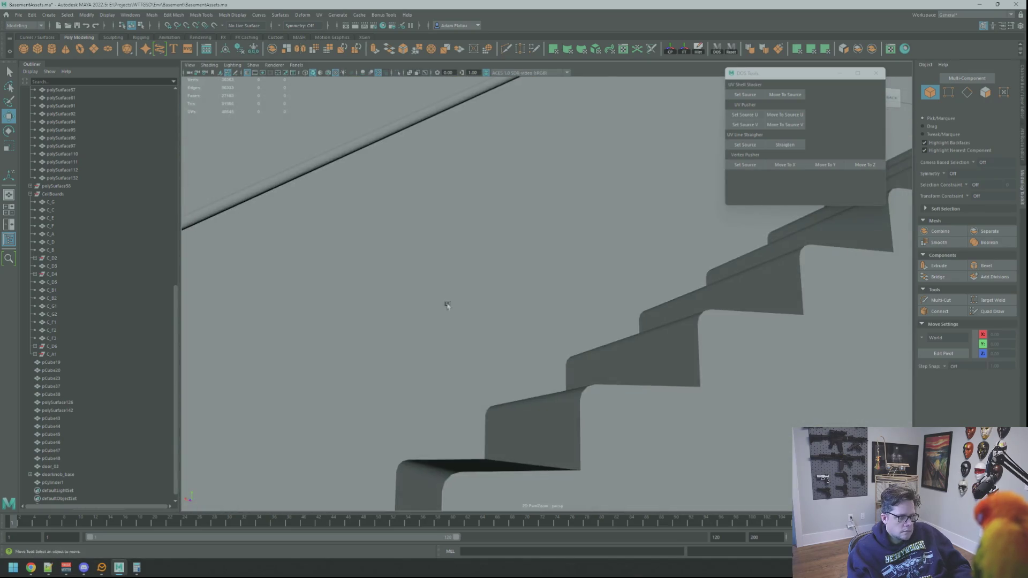
key(bracketleft)
key(bracketleft)
key(bracketleft)
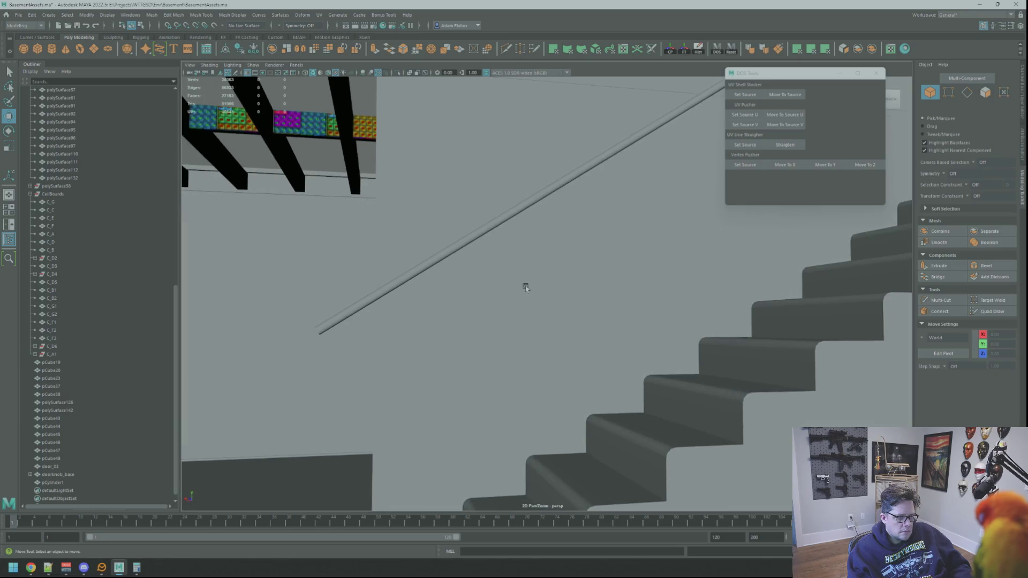
key(bracketleft)
key(bracketleft)
key(bracketleft)
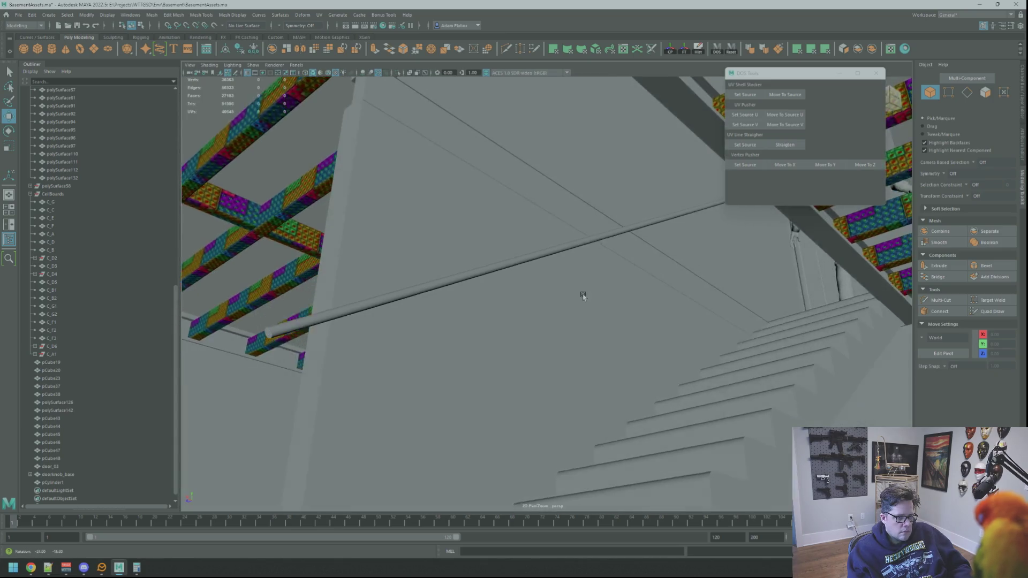
key(bracketleft)
key(bracketleft)
click(549, 243)
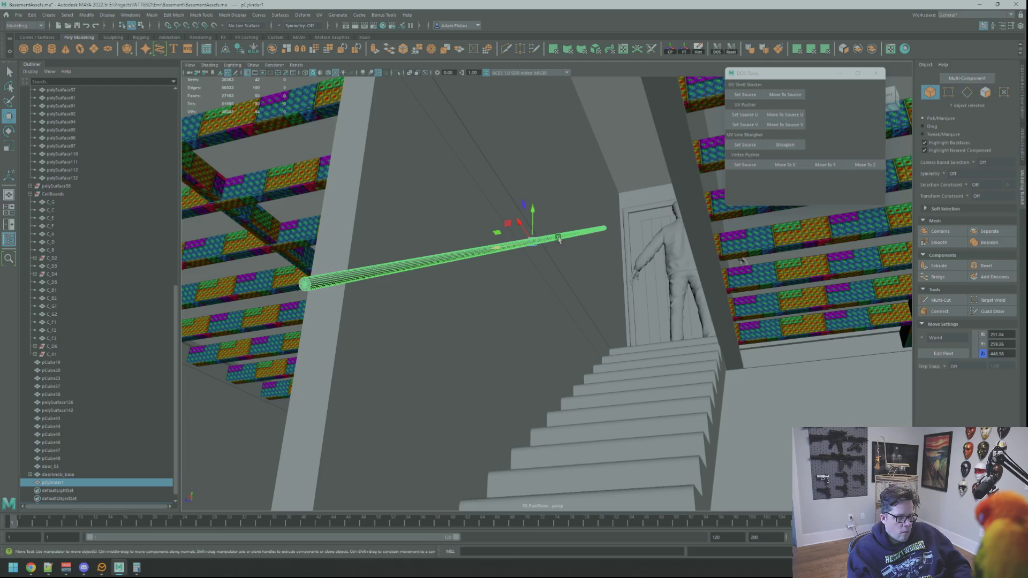
click(1022, 103)
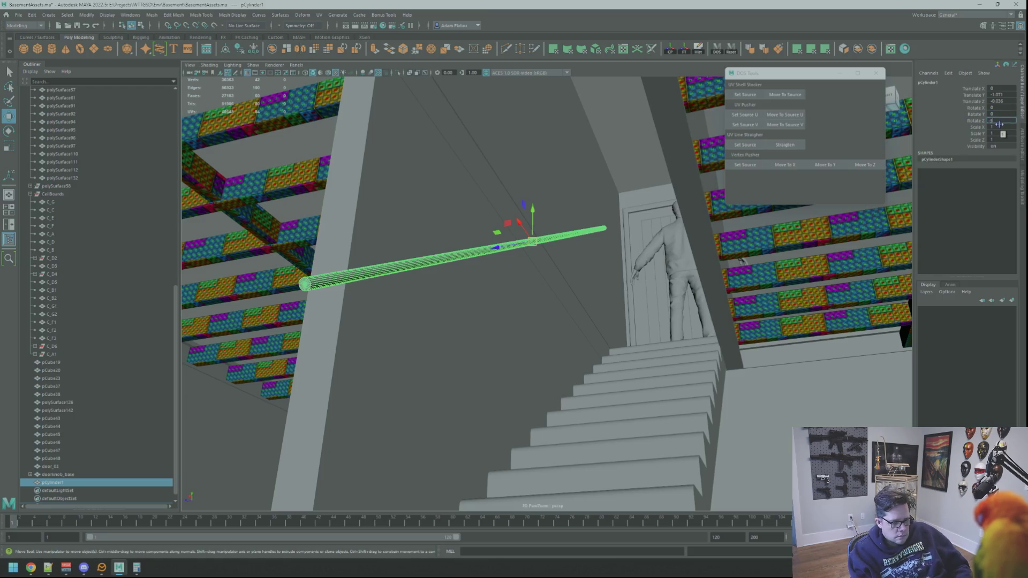
Step: Enter steeper Rotate Z values for pCylinder1 in the Channel Box
key(Return)
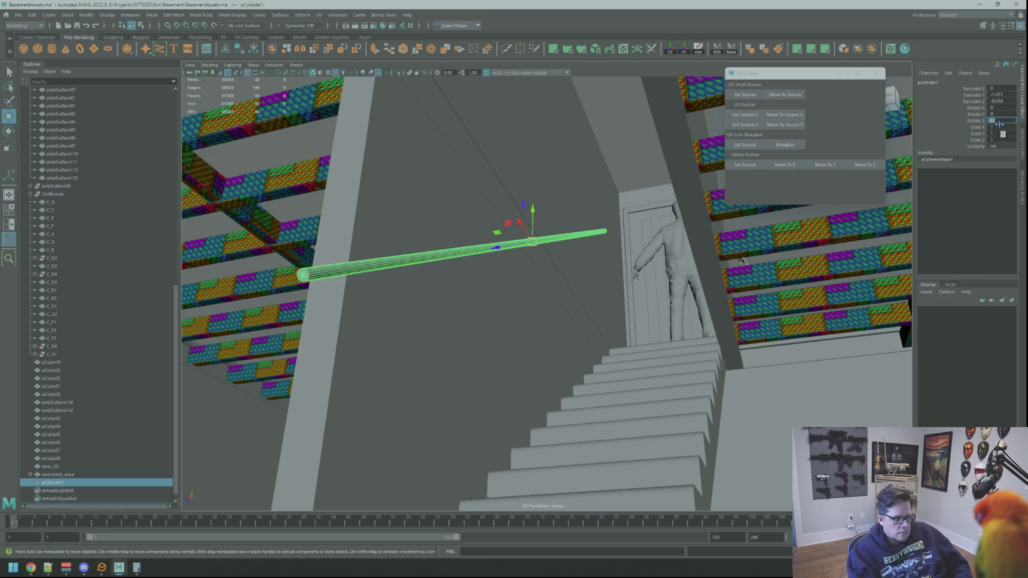
key(Return)
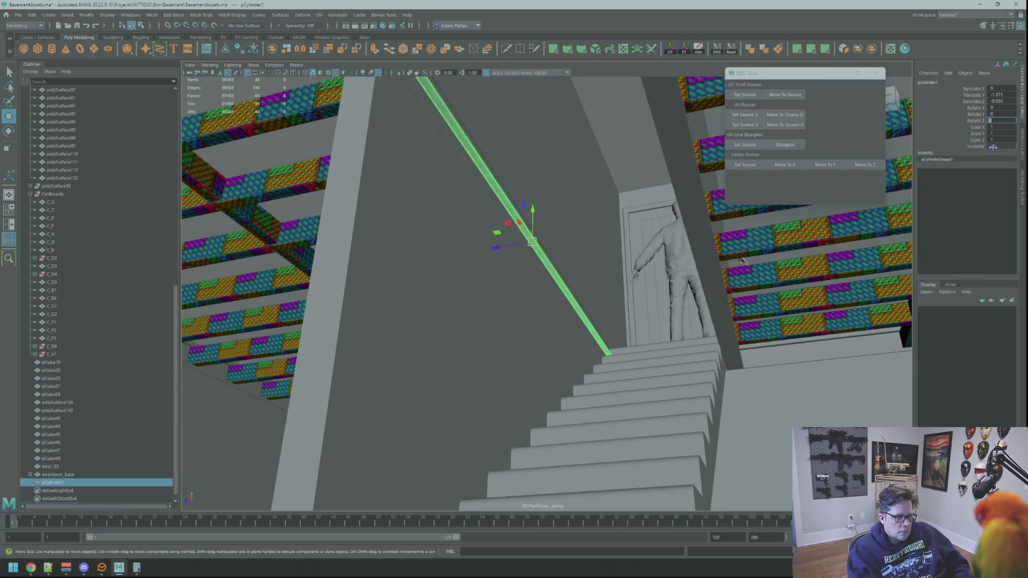
key(f)
mouse_move(556, 211)
alt+mouse_down()
mouse_move(659, 218)
mouse_move(499, 197)
alt+mouse_up()
Step: Select the rod's left-end vertices in vertex mode, then return to object mode
right_click(528, 179)
click(490, 178)
mouse_move(290, 161)
mouse_down()
mouse_move(240, 132)
mouse_move(284, 146)
mouse_up()
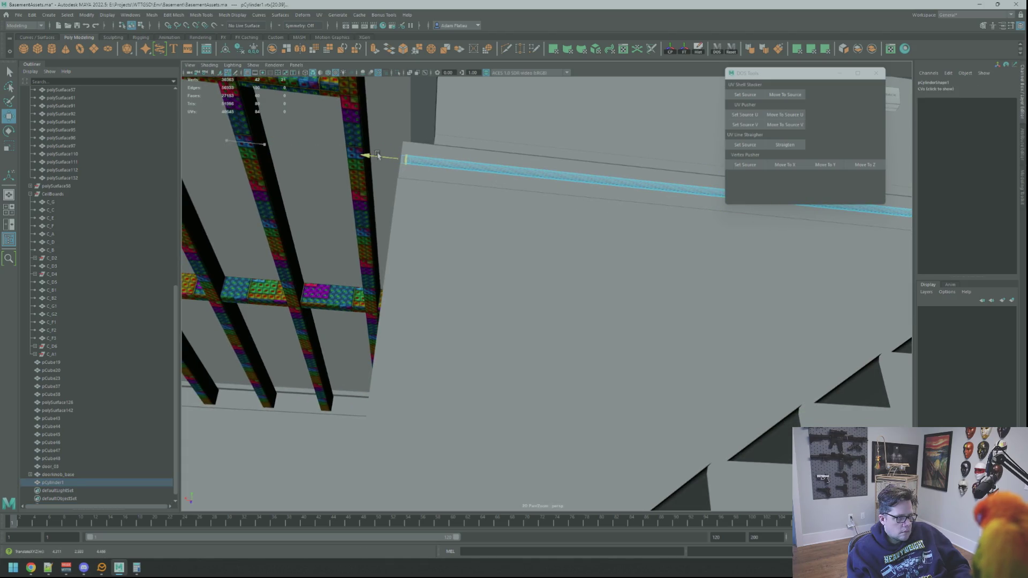
right_drag(528, 175, 565, 175)
key(q)
alt+drag(576, 177, 611, 188)
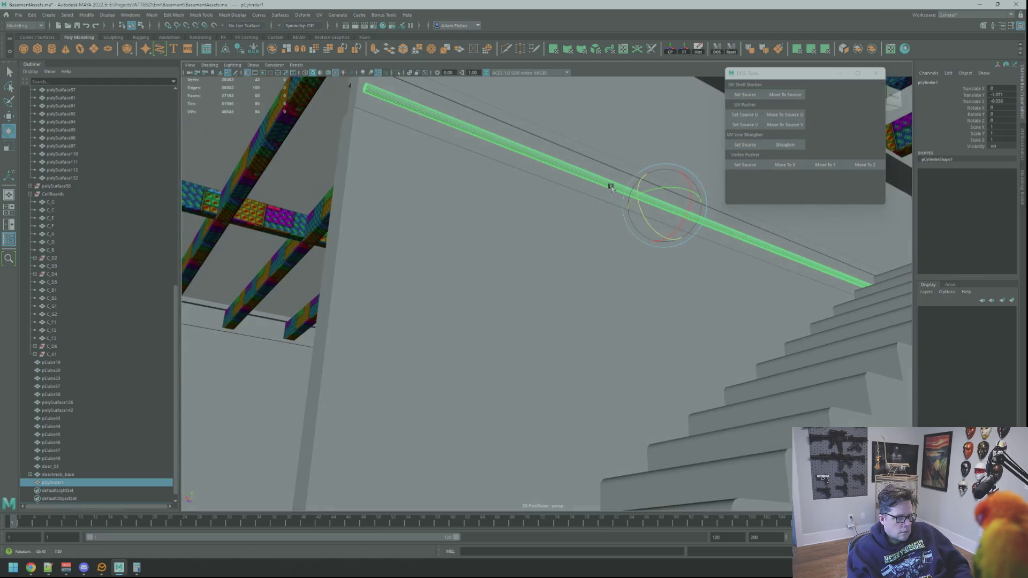
Step: Rotate the rod on Z to about -25.5 degrees and reselect it over the wall trim
key(e)
mouse_move(684, 226)
mouse_down()
mouse_move(700, 242)
mouse_move(596, 314)
mouse_move(609, 264)
mouse_move(560, 268)
mouse_move(605, 267)
mouse_move(615, 227)
mouse_move(617, 255)
mouse_move(471, 188)
mouse_up()
mouse_move(439, 177)
right_down()
mouse_move(395, 152)
mouse_move(460, 158)
mouse_move(456, 176)
mouse_move(471, 168)
right_up()
click(470, 168)
Step: Select the rod's end vertices in vertex mode, then switch back to object mode
right_click(467, 169)
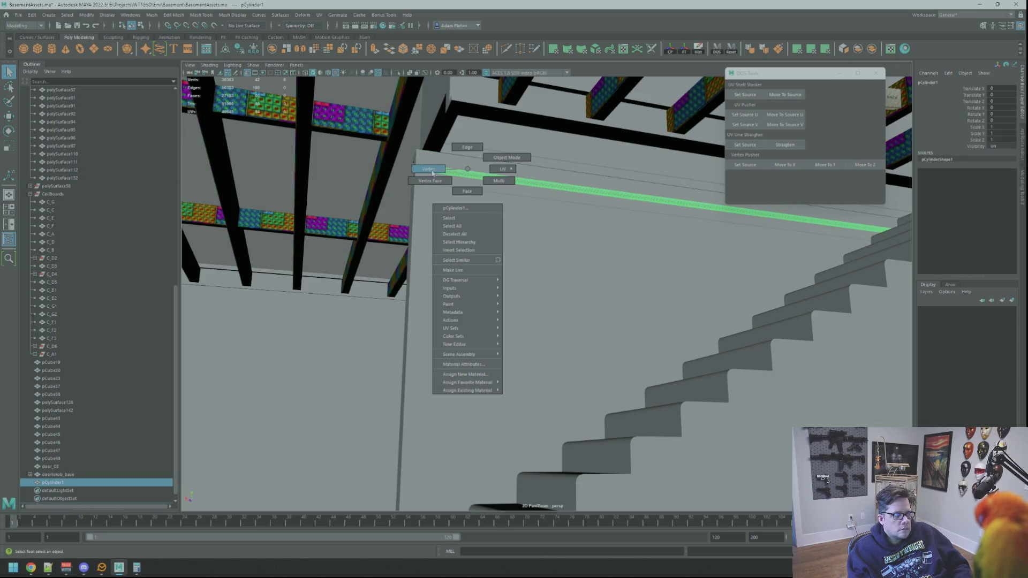
right_drag(432, 173, 432, 173)
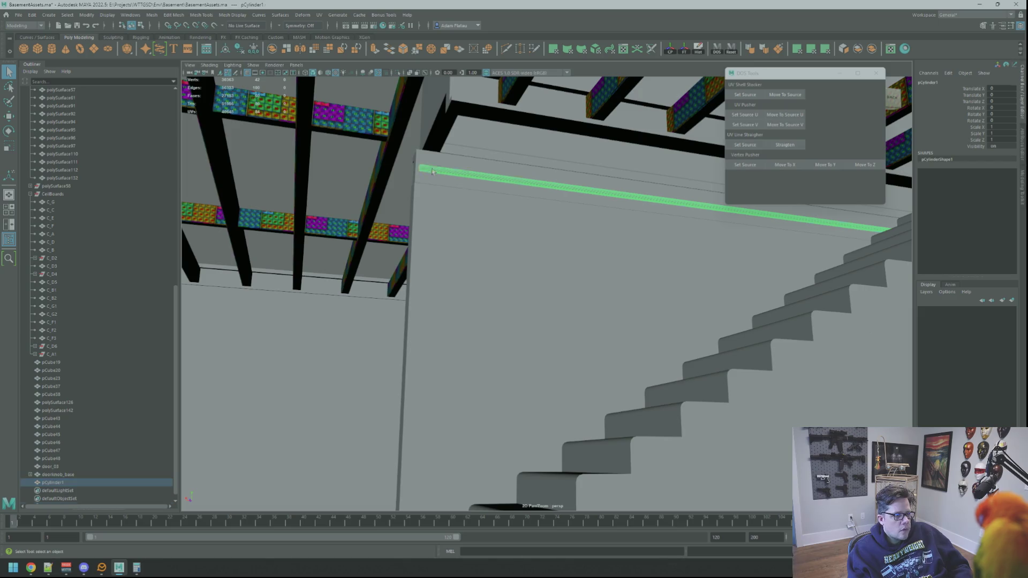
drag(379, 161, 464, 188)
key(f)
key(w)
scroll(464, 188, up, 2)
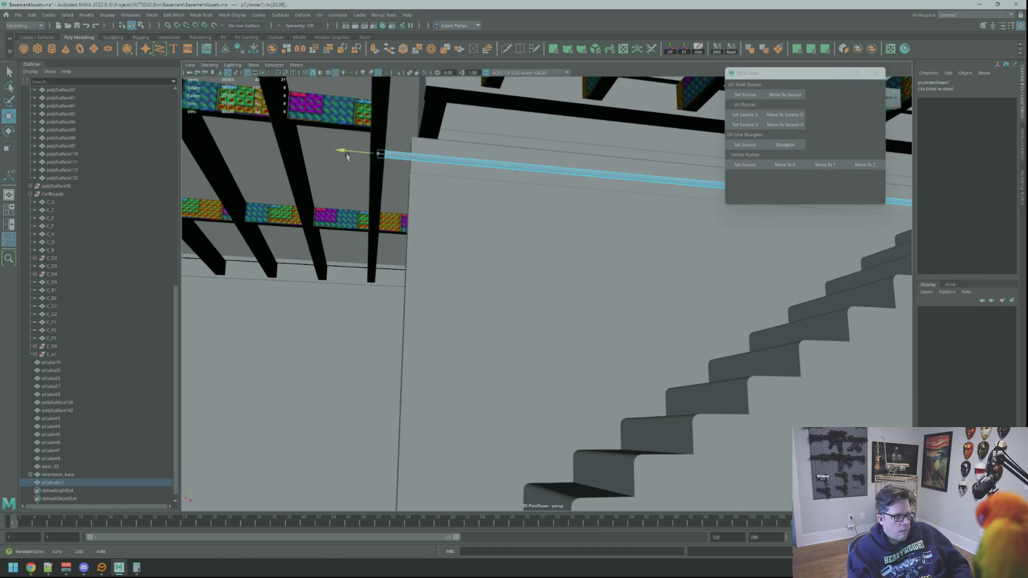
right_drag(489, 160, 504, 167)
key(q)
Step: Rotate pCylinder1 on Z to -36.096 so it runs parallel to the steps
key(e)
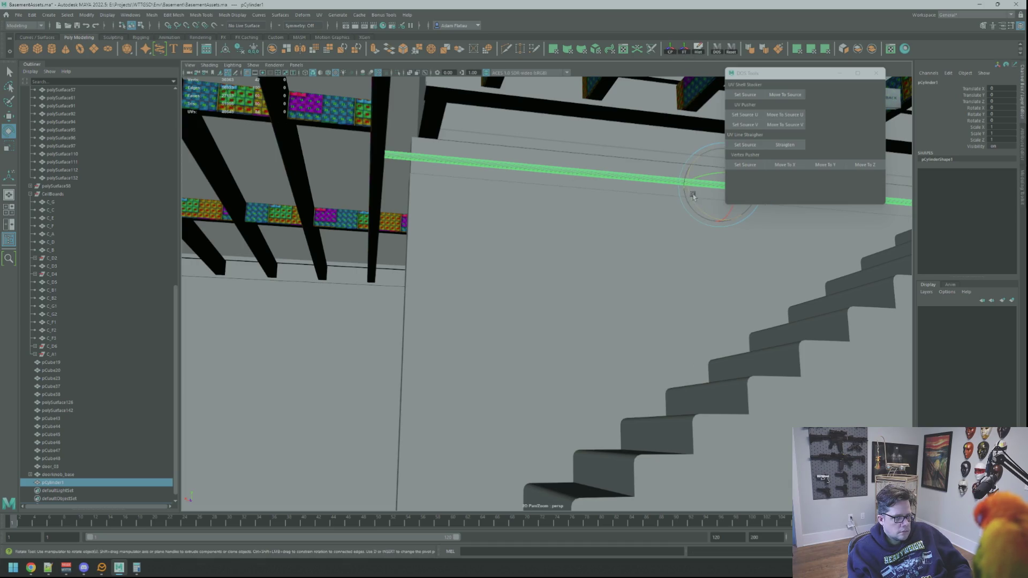
drag(692, 196, 717, 201)
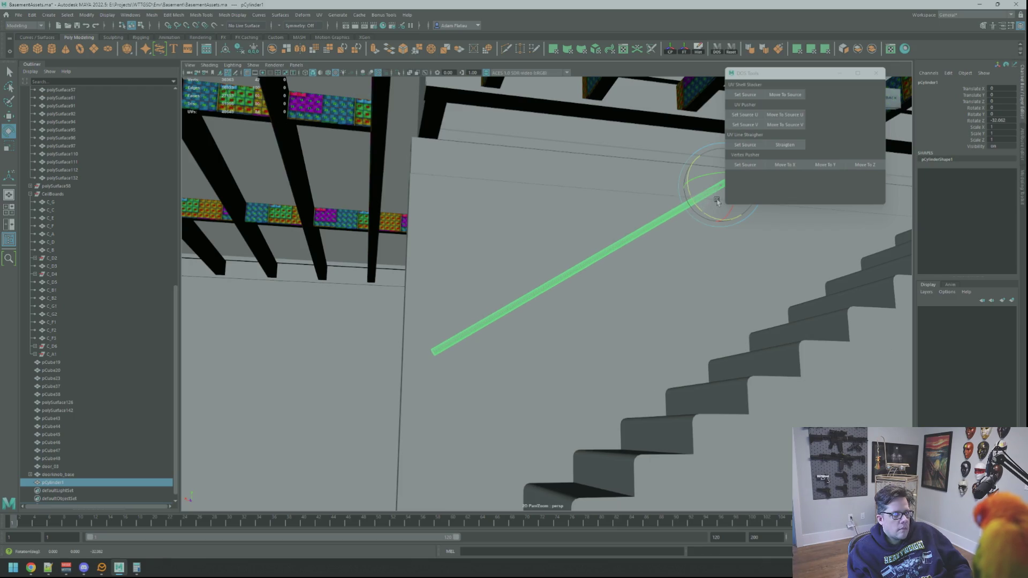
scroll(718, 201, down, 5)
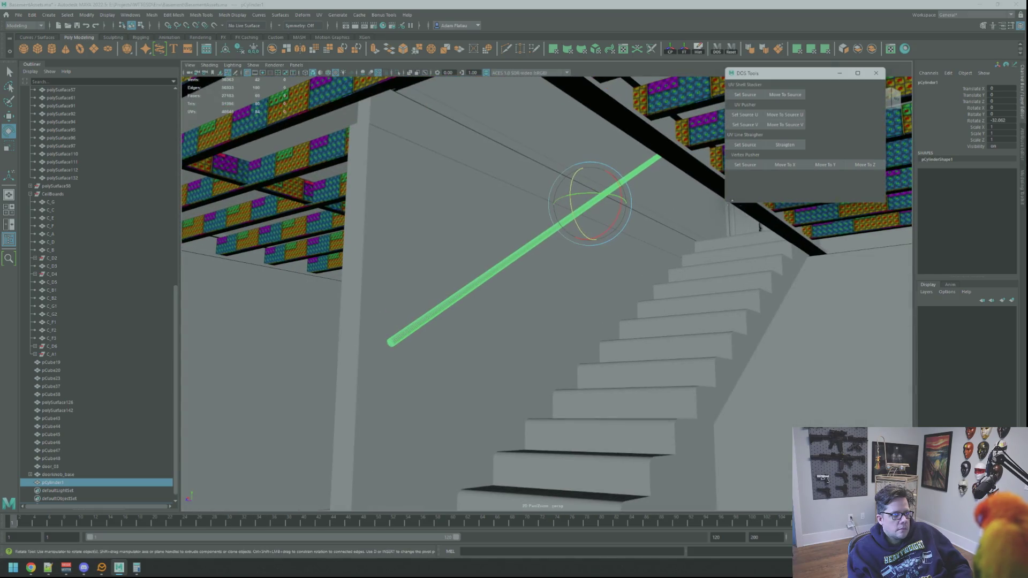
mouse_move(700, 213)
alt+mouse_down()
mouse_move(610, 189)
mouse_move(595, 174)
mouse_move(608, 183)
mouse_move(585, 200)
mouse_move(602, 192)
mouse_move(620, 267)
mouse_move(677, 280)
mouse_move(557, 230)
mouse_move(535, 200)
mouse_move(514, 209)
mouse_move(544, 232)
mouse_move(553, 257)
mouse_move(482, 221)
alt+mouse_up()
key(w)
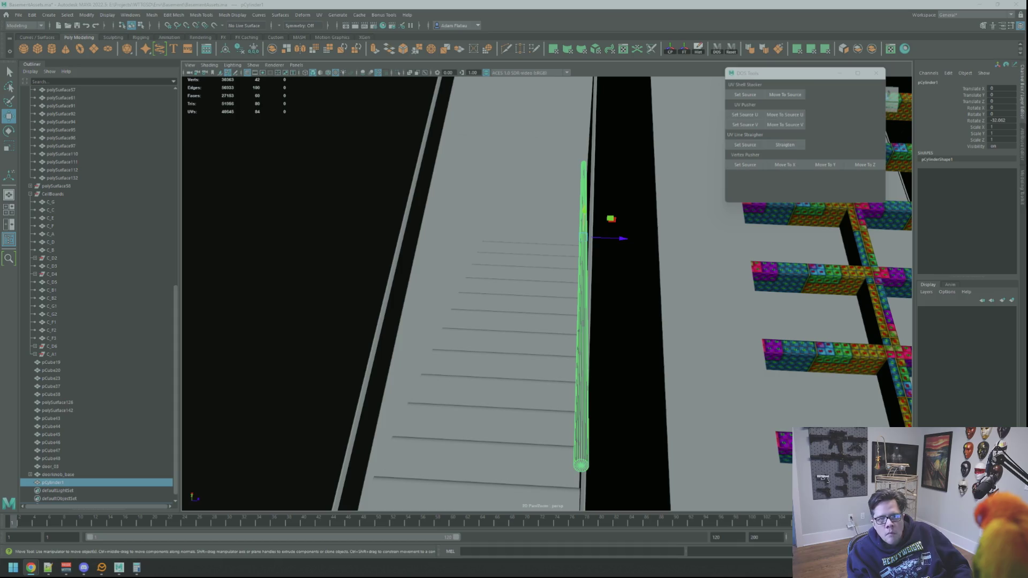
mouse_move(690, 156)
alt+mouse_down()
mouse_move(641, 168)
mouse_move(615, 159)
mouse_move(696, 125)
mouse_move(648, 138)
mouse_move(704, 168)
mouse_move(610, 183)
mouse_move(698, 167)
alt+mouse_up()
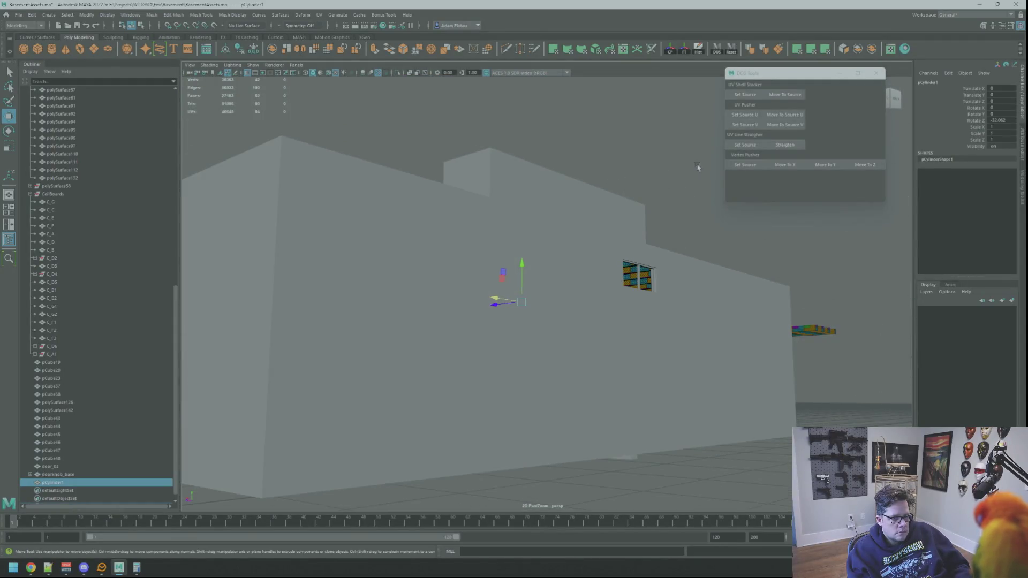
click(712, 156)
mouse_move(638, 195)
alt+mouse_down()
mouse_move(608, 248)
mouse_move(486, 295)
mouse_move(563, 208)
mouse_move(659, 184)
mouse_move(616, 205)
mouse_move(617, 193)
mouse_move(560, 186)
mouse_move(606, 191)
mouse_move(586, 196)
alt+mouse_up()
click(702, 117)
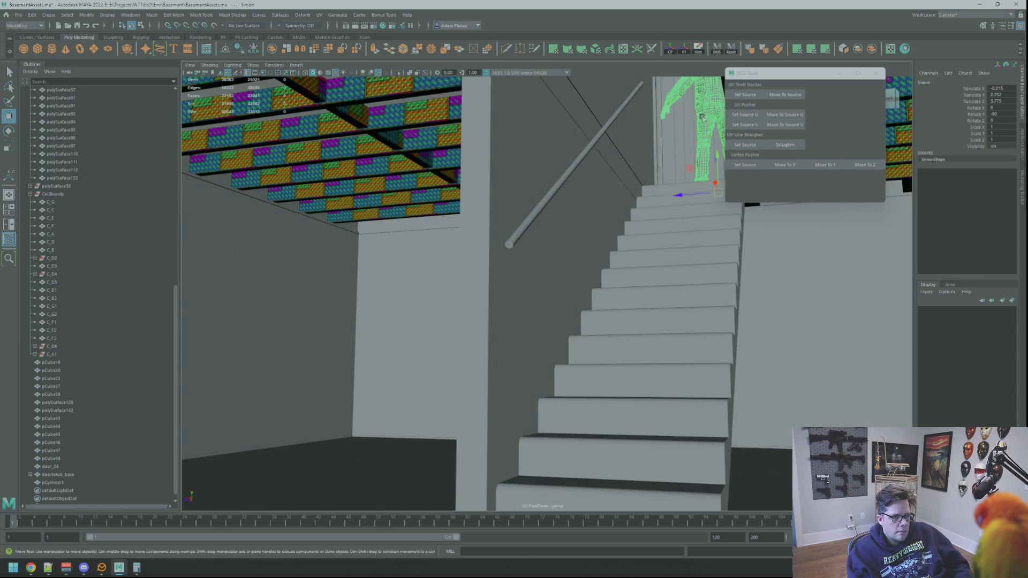
mouse_move(692, 188)
alt+mouse_down()
mouse_move(701, 270)
mouse_move(671, 260)
alt+mouse_up()
key(f)
mouse_move(477, 341)
alt+mouse_down()
mouse_move(536, 322)
mouse_move(519, 287)
mouse_move(609, 214)
mouse_move(601, 204)
mouse_move(600, 419)
mouse_move(619, 230)
mouse_move(605, 292)
mouse_move(581, 322)
mouse_move(570, 271)
mouse_move(573, 330)
mouse_move(598, 276)
mouse_move(554, 348)
mouse_move(681, 324)
mouse_move(718, 351)
mouse_move(625, 342)
mouse_move(666, 336)
mouse_move(644, 320)
mouse_move(645, 337)
mouse_move(688, 320)
mouse_move(648, 323)
mouse_move(678, 298)
alt+mouse_up()
click(615, 215)
right_click(615, 213)
alt+drag(615, 213, 707, 232)
mouse_move(585, 264)
alt+mouse_down()
mouse_move(530, 289)
mouse_move(619, 335)
mouse_move(524, 292)
mouse_move(562, 299)
mouse_move(690, 247)
alt+mouse_up()
mouse_move(691, 248)
alt+right_down()
mouse_move(622, 258)
mouse_move(744, 342)
alt+right_up()
mouse_move(744, 341)
alt+mouse_down()
mouse_move(609, 301)
mouse_move(487, 343)
mouse_move(447, 335)
mouse_move(509, 321)
mouse_move(544, 294)
mouse_move(550, 224)
mouse_move(517, 332)
alt+mouse_up()
click(482, 327)
right_drag(471, 356, 425, 349)
click(415, 361)
key(f)
mouse_move(612, 303)
alt+mouse_down()
mouse_move(534, 320)
mouse_move(528, 348)
alt+mouse_up()
shift+right_drag(527, 349, 525, 375)
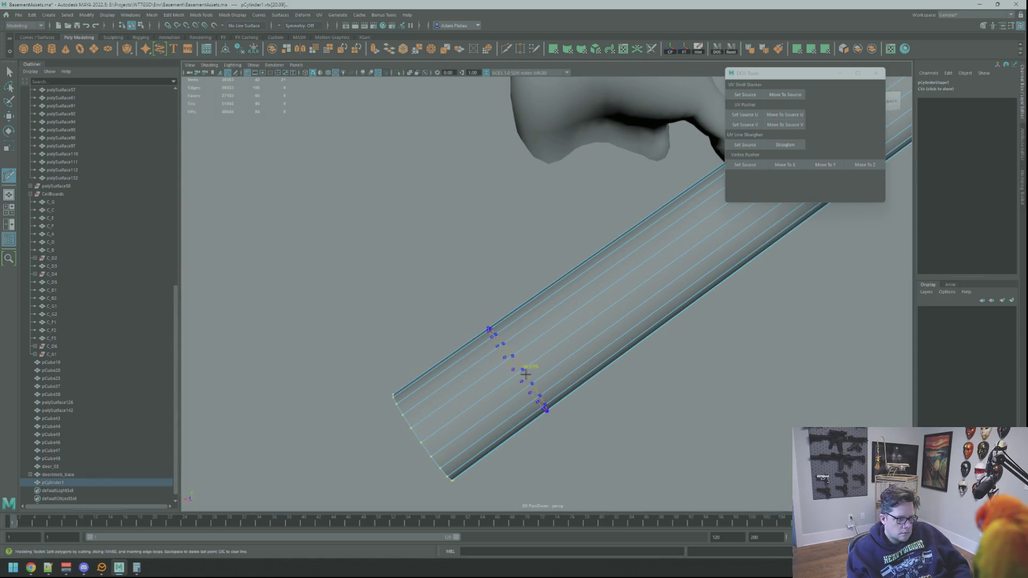
ctrl+click(455, 405)
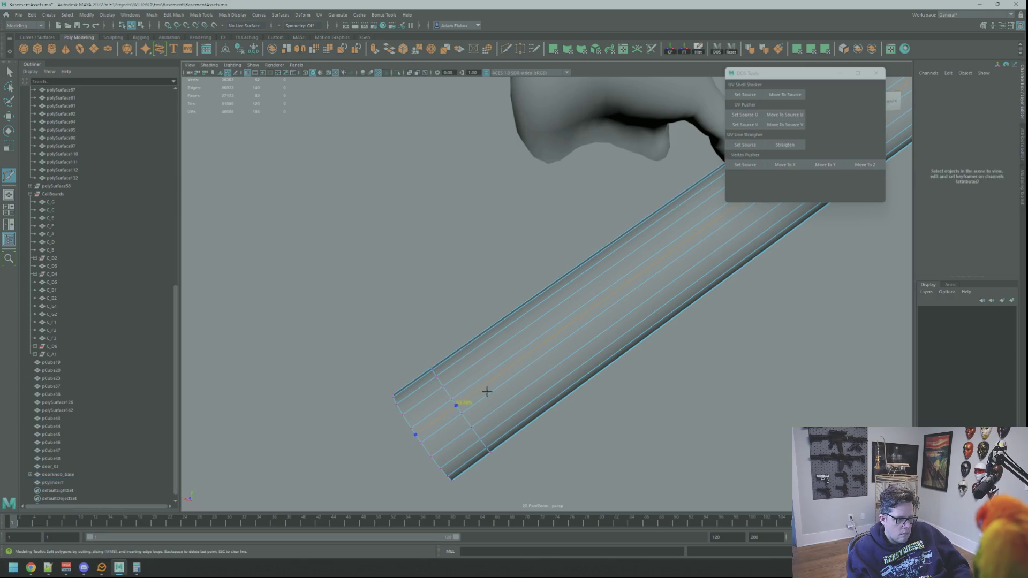
key(ctrl+z)
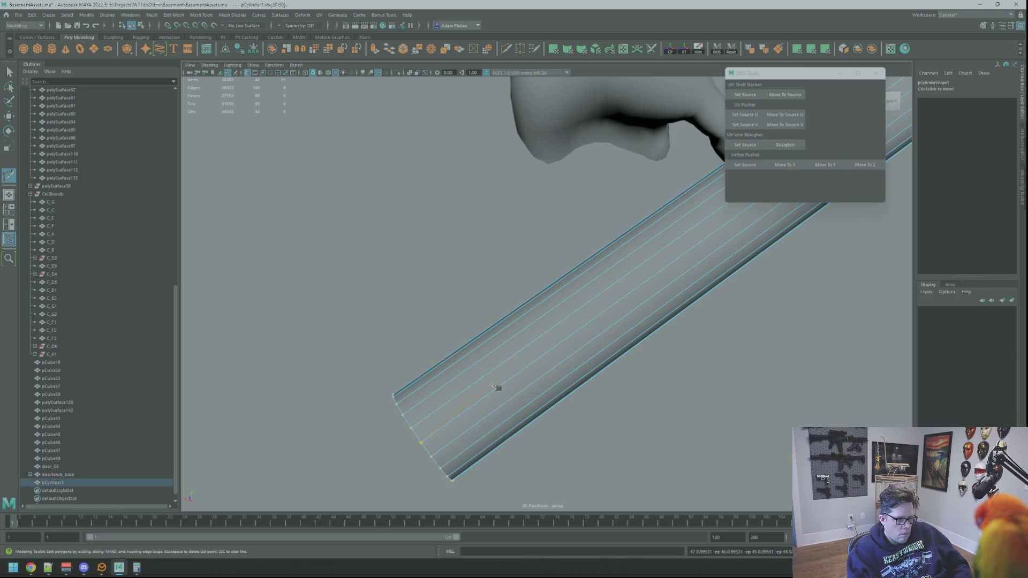
key(q)
right_drag(498, 374, 498, 374)
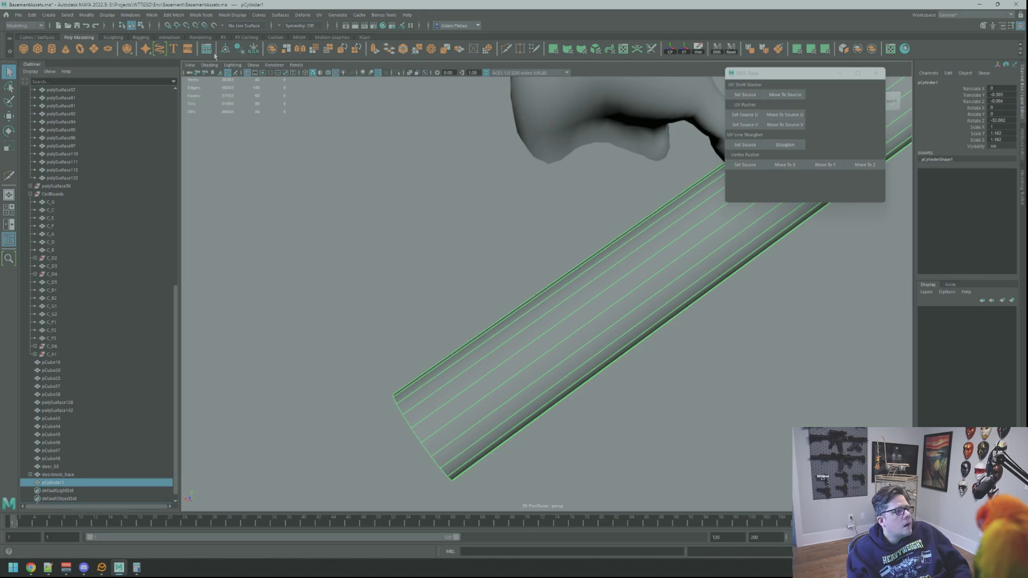
Step: Start the Insert Edge Loop tool on the cylinder handrail, try a first multi-loop insertion, then undo it
click(222, 16)
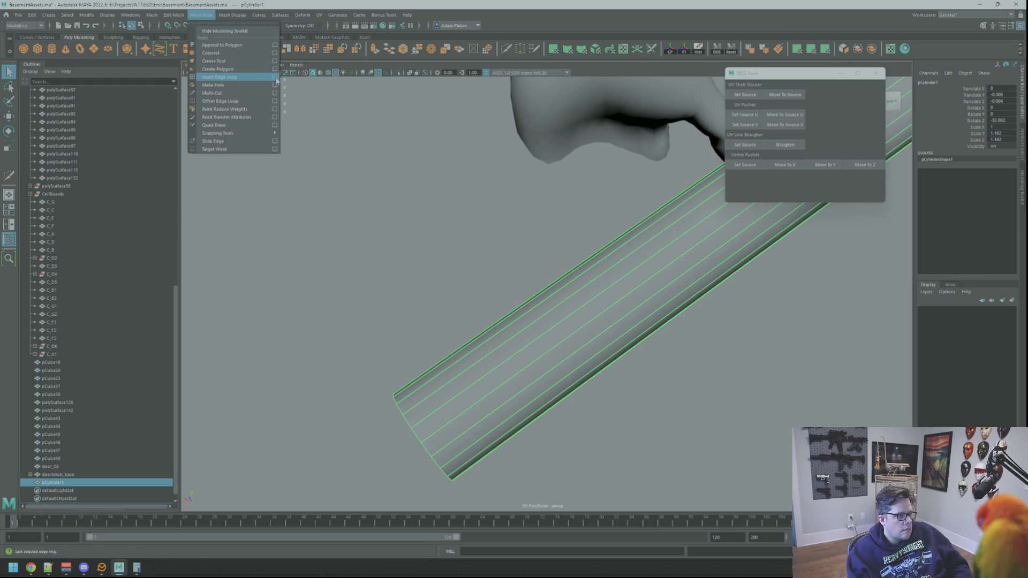
click(275, 77)
click(688, 310)
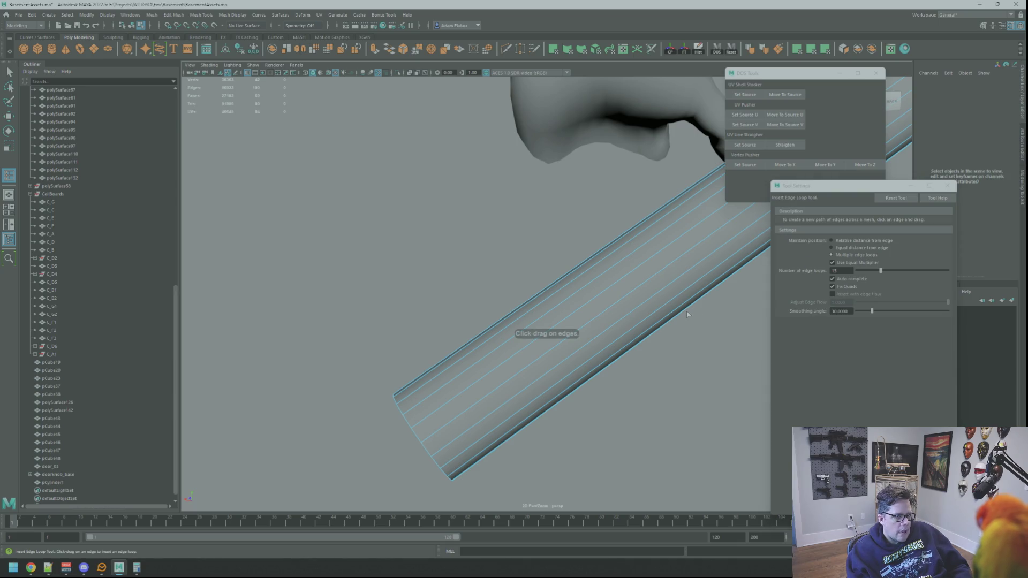
click(676, 303)
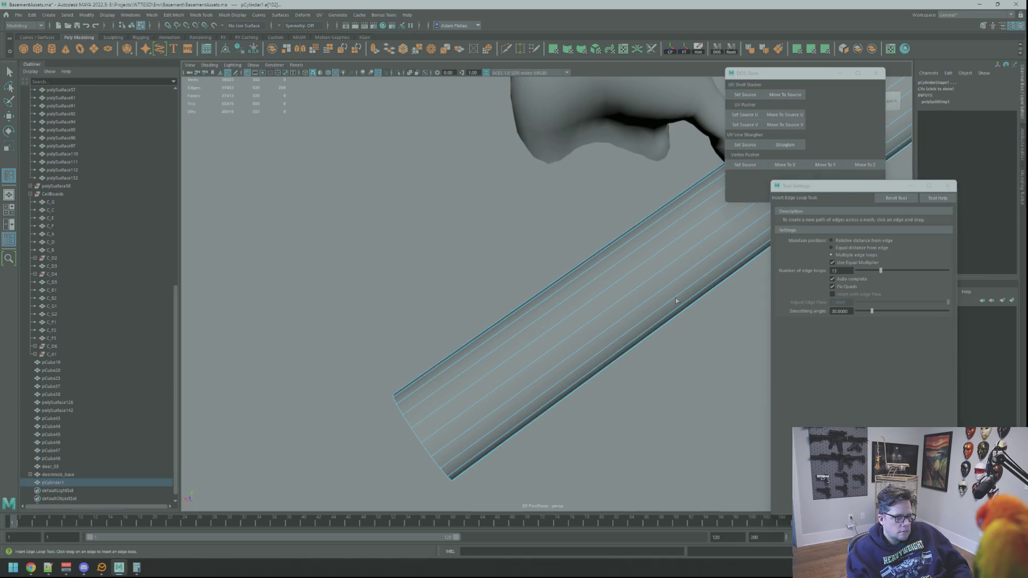
drag(854, 270, 810, 268)
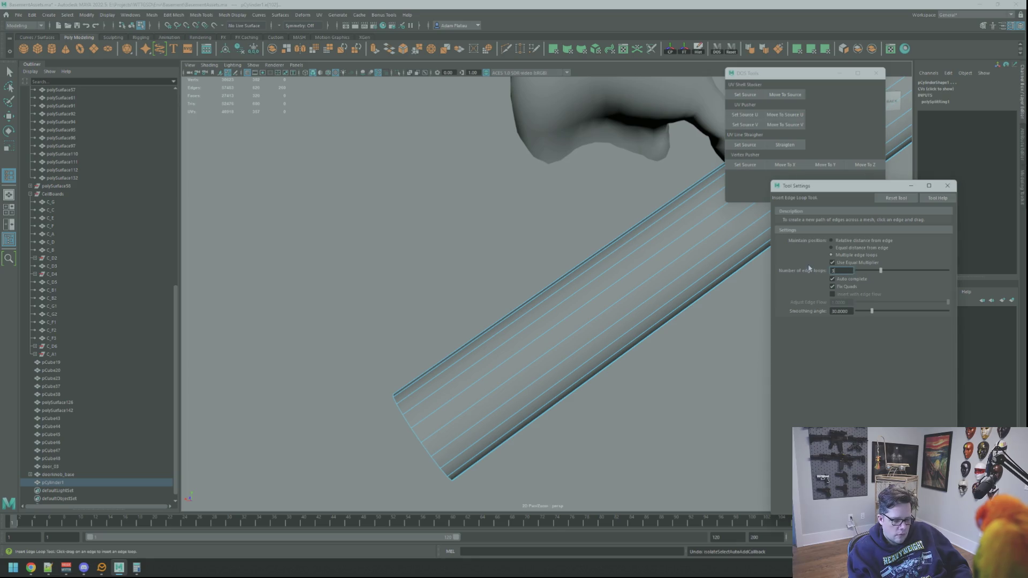
click(654, 278)
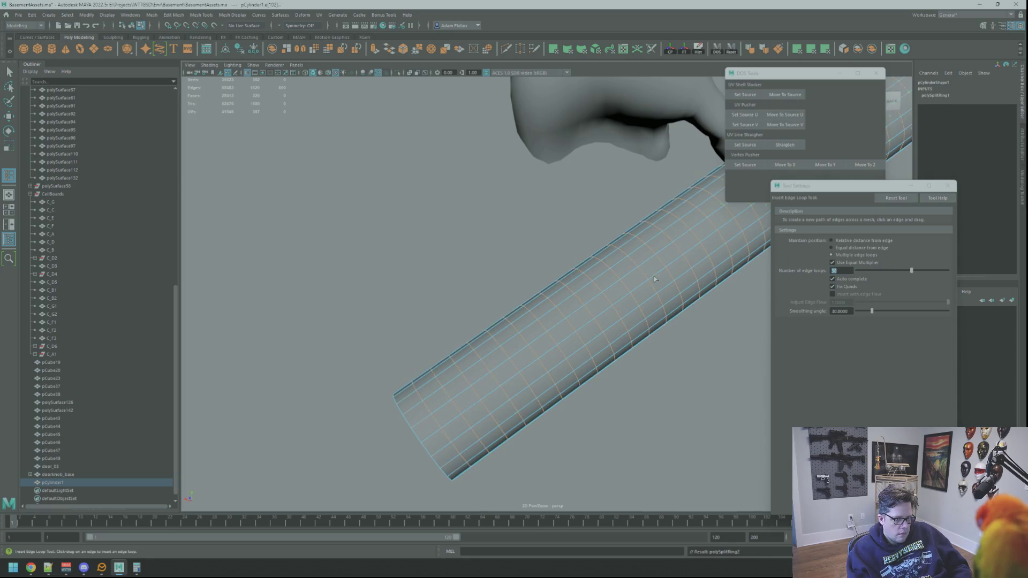
key(ctrl+z)
Step: Try further edge loop counts along the cylinder, undoing each attempt
click(809, 272)
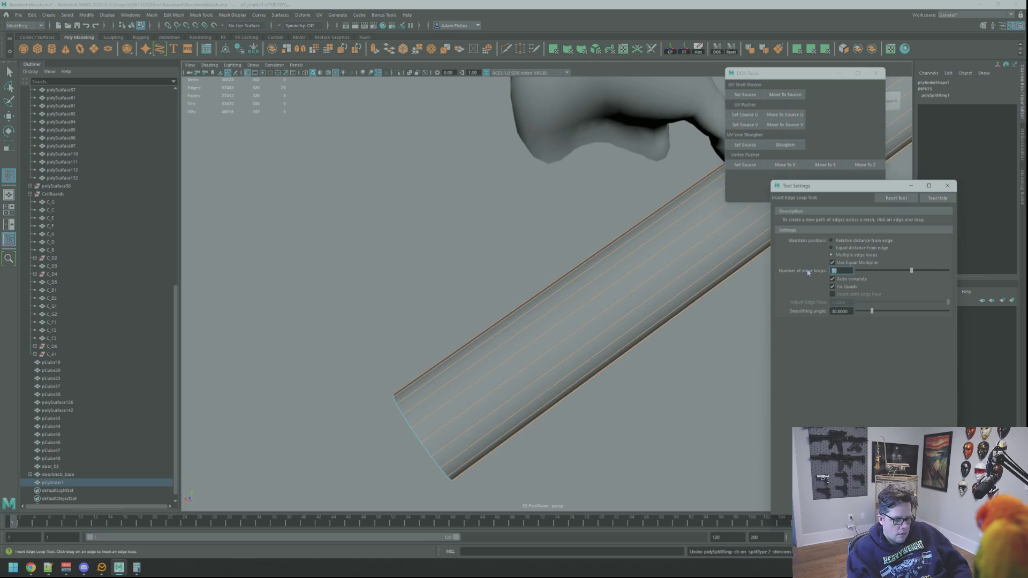
click(558, 325)
alt+drag(558, 325, 542, 328)
click(823, 273)
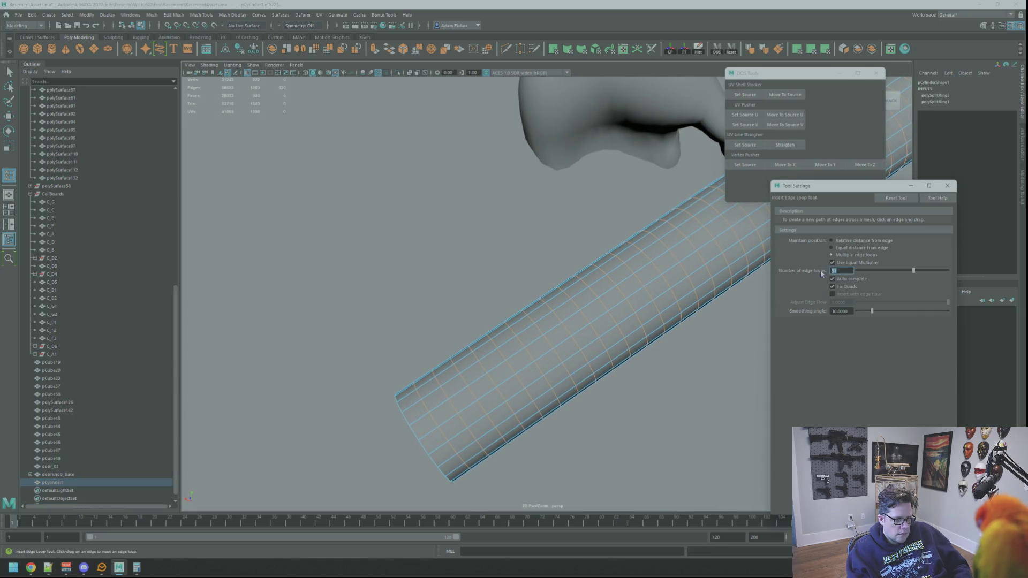
key(ctrl+z)
key(ctrl+z)
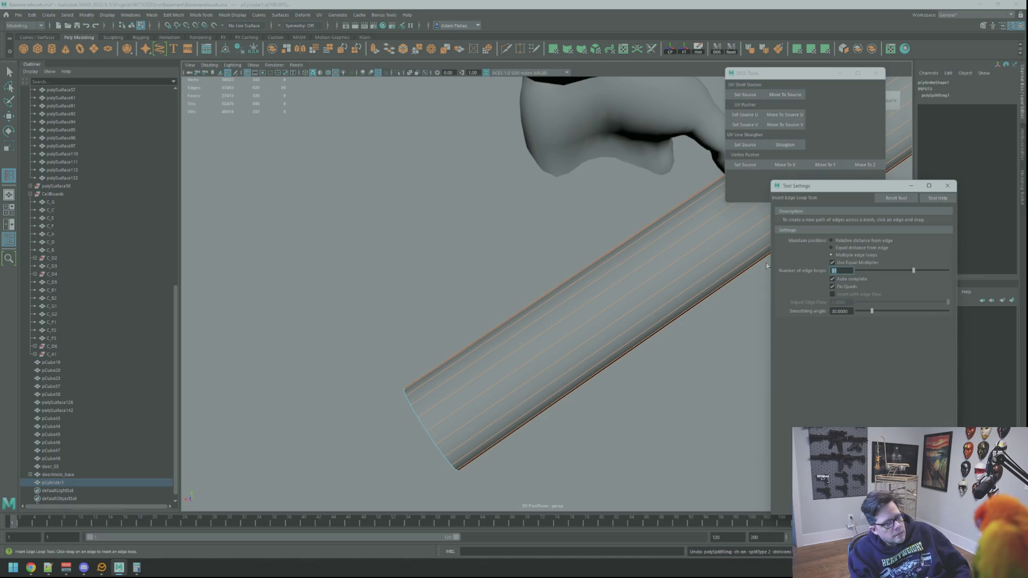
mouse_move(594, 252)
alt+mouse_down()
mouse_move(531, 347)
mouse_move(537, 304)
alt+mouse_up()
key(ctrl+z)
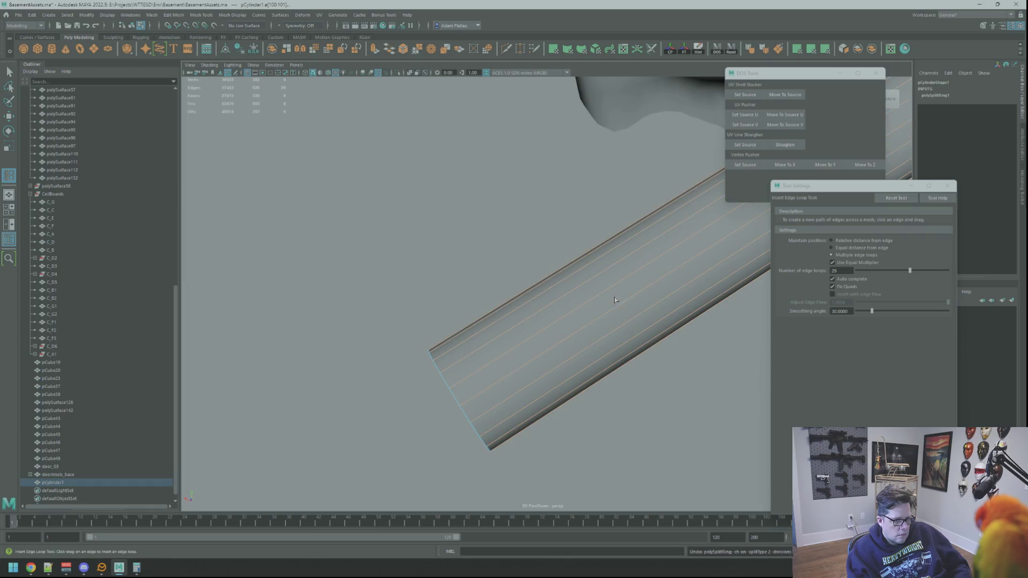
Step: Set the loop count to 27 and commit 27 evenly spaced loops on the cylinder
double_click(834, 271)
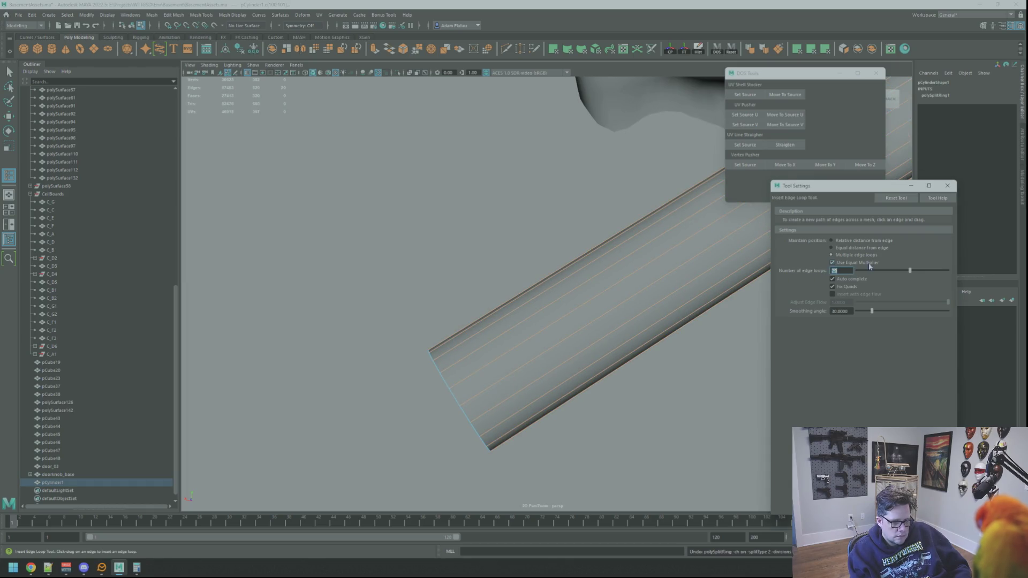
alt+drag(608, 257, 615, 264)
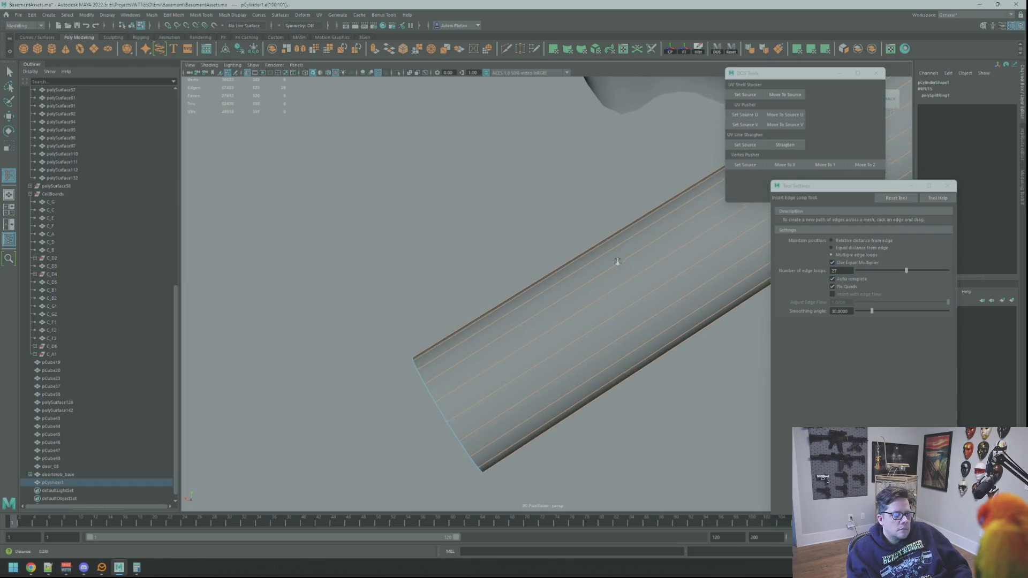
click(605, 320)
mouse_move(612, 317)
alt+mouse_down()
mouse_move(622, 316)
mouse_move(514, 322)
alt+mouse_up()
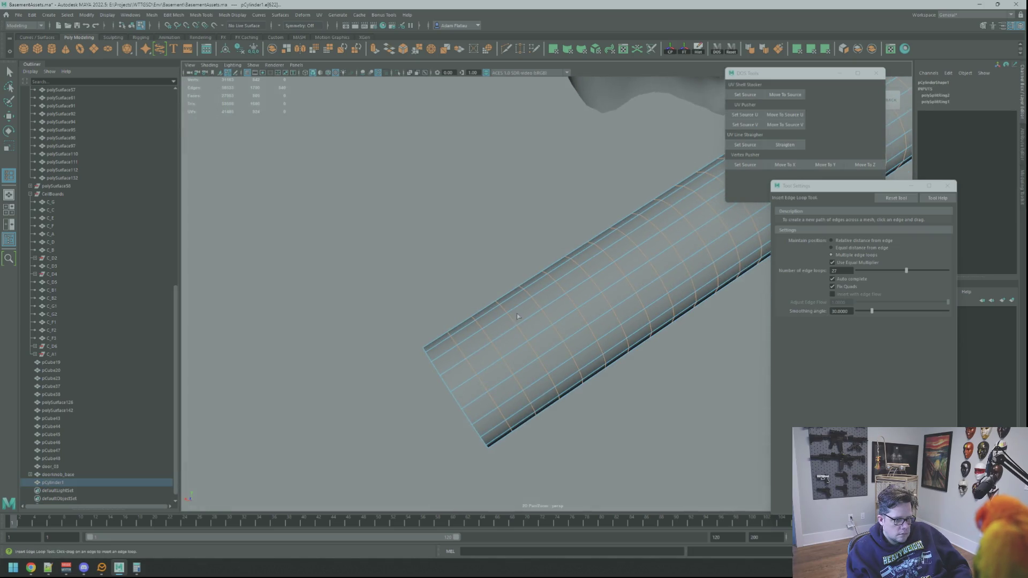
Step: Leave the loop tool with Q and switch the cylinder to face selection
key(q)
right_drag(513, 322, 514, 342)
click(512, 336)
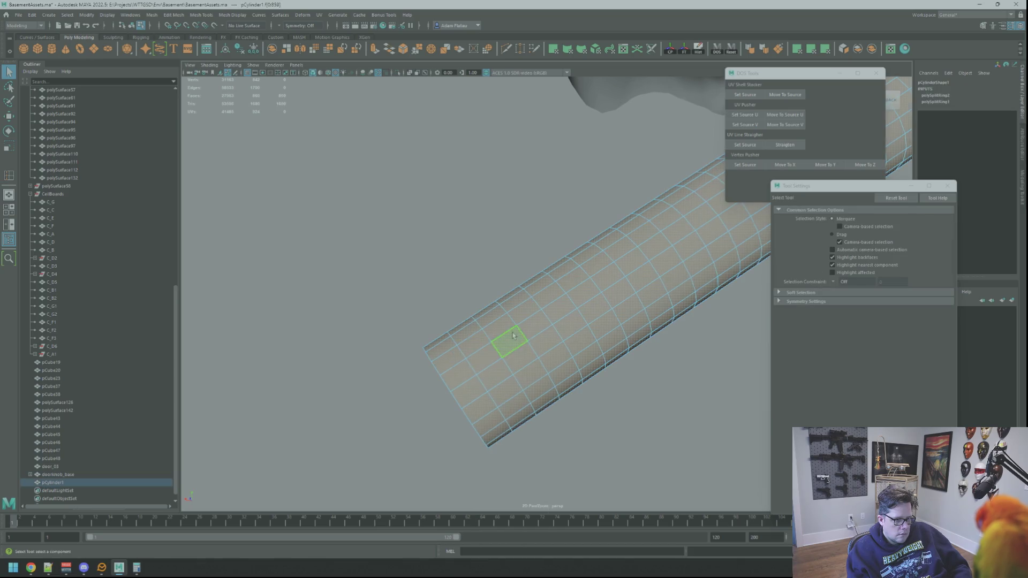
click(500, 326)
shift+double_click(501, 321)
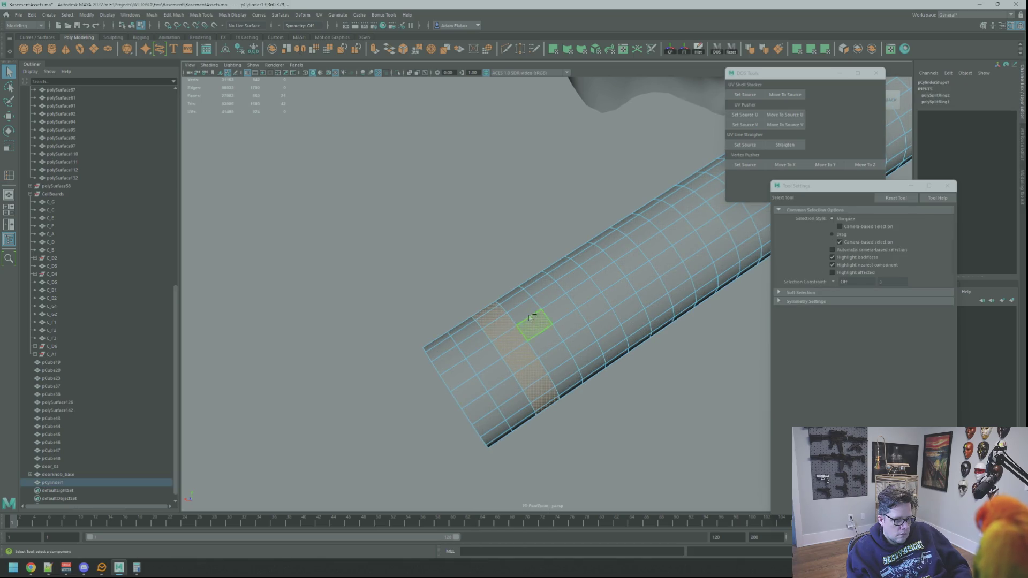
alt+drag(547, 286, 578, 276)
alt+middle_drag(579, 276, 609, 268)
mouse_move(608, 267)
alt+mouse_down()
mouse_move(557, 322)
mouse_move(586, 299)
alt+mouse_up()
scroll(586, 299, up, 10)
mouse_move(591, 258)
alt+mouse_down()
mouse_move(568, 273)
mouse_move(576, 297)
mouse_move(659, 253)
mouse_move(569, 298)
mouse_move(612, 261)
alt+mouse_up()
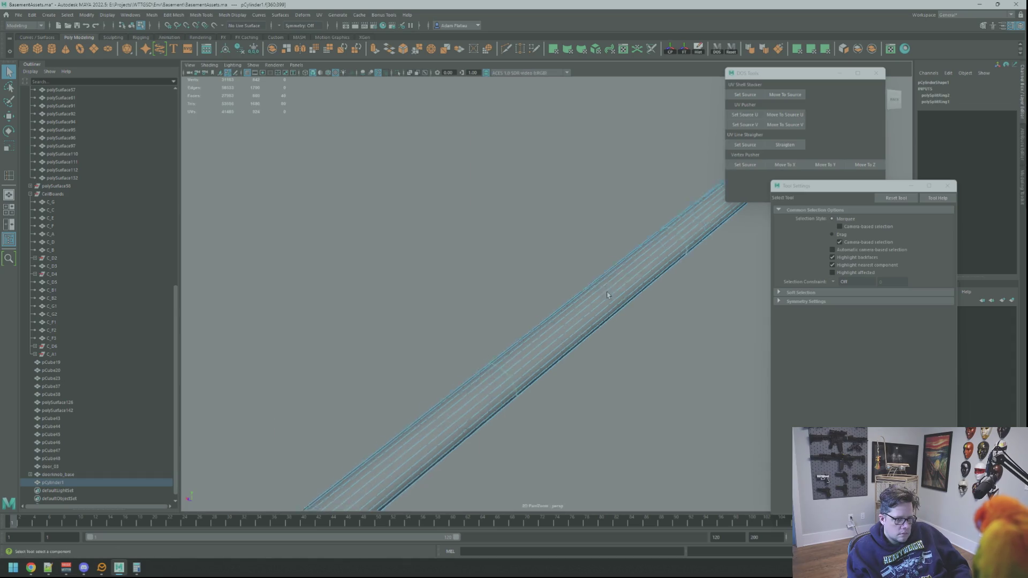
alt+middle_drag(607, 291, 568, 294)
scroll(568, 294, down, 10)
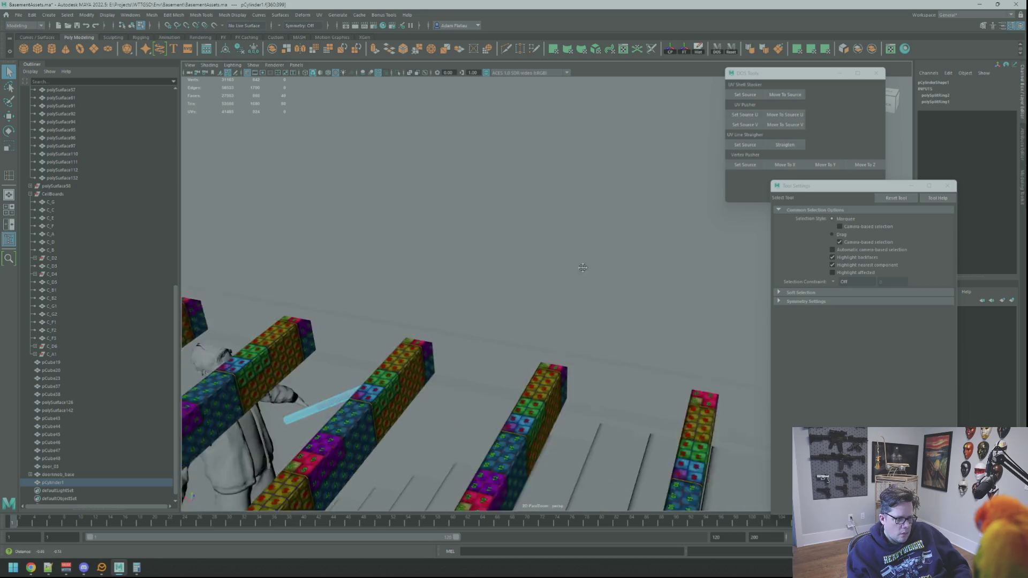
mouse_move(583, 268)
alt+mouse_down()
mouse_move(489, 294)
mouse_move(494, 276)
mouse_move(500, 282)
mouse_move(502, 267)
mouse_move(558, 213)
mouse_move(581, 240)
alt+mouse_up()
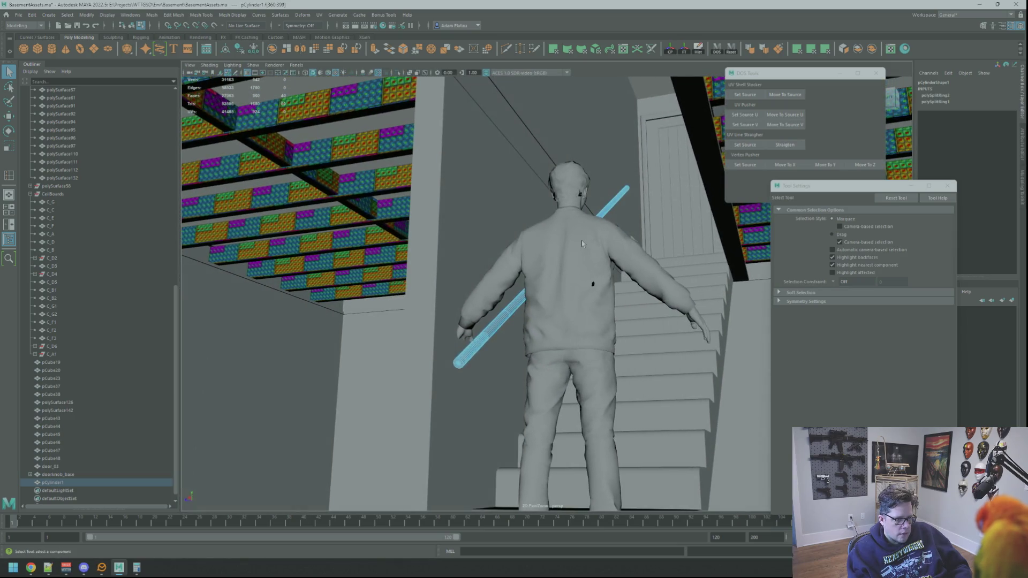
Step: Return to Object Mode, select pCylinder1 as a whole, and reframe the view on the character and rail
click(540, 295)
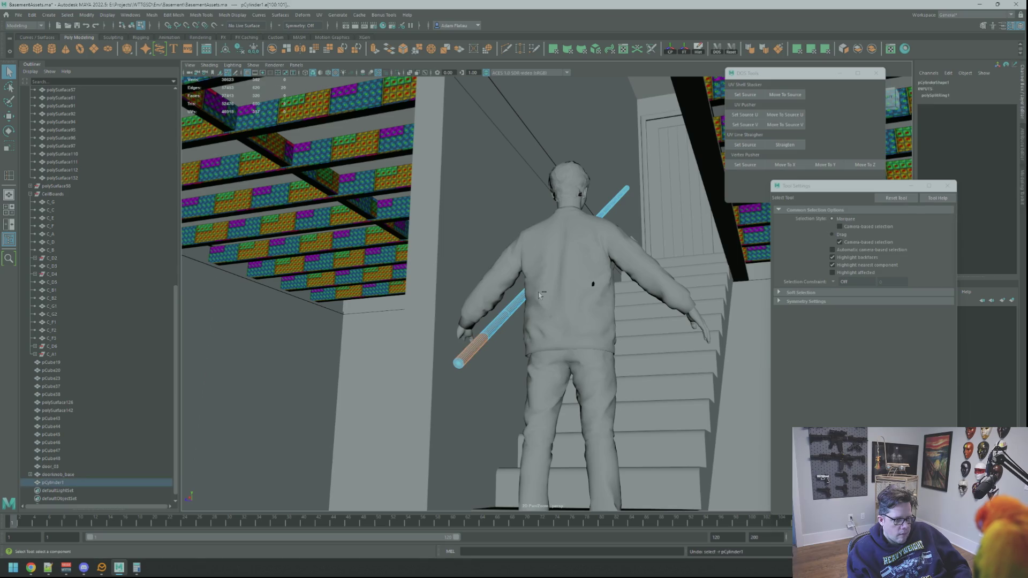
double_click(540, 294)
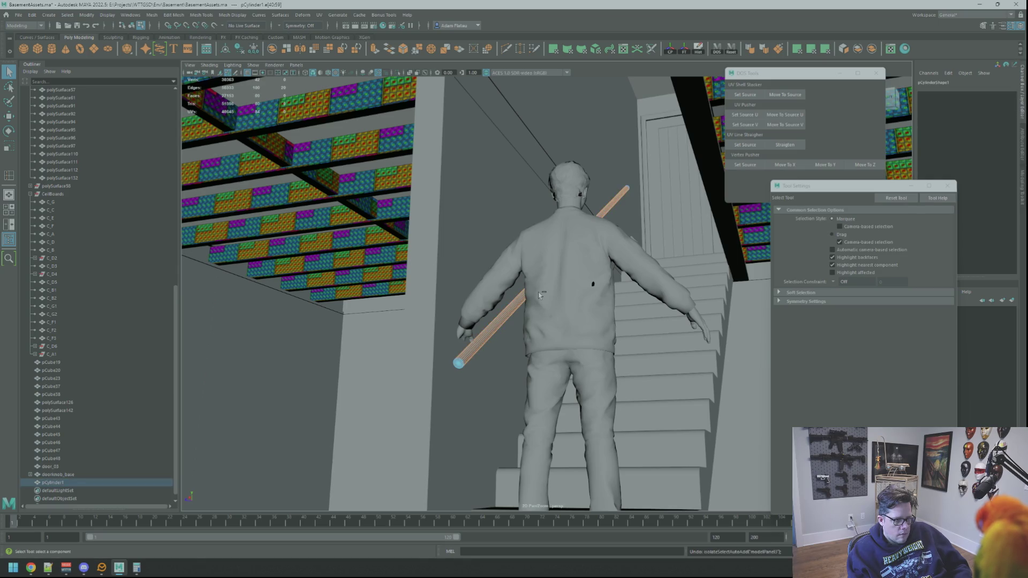
right_drag(571, 224, 618, 211)
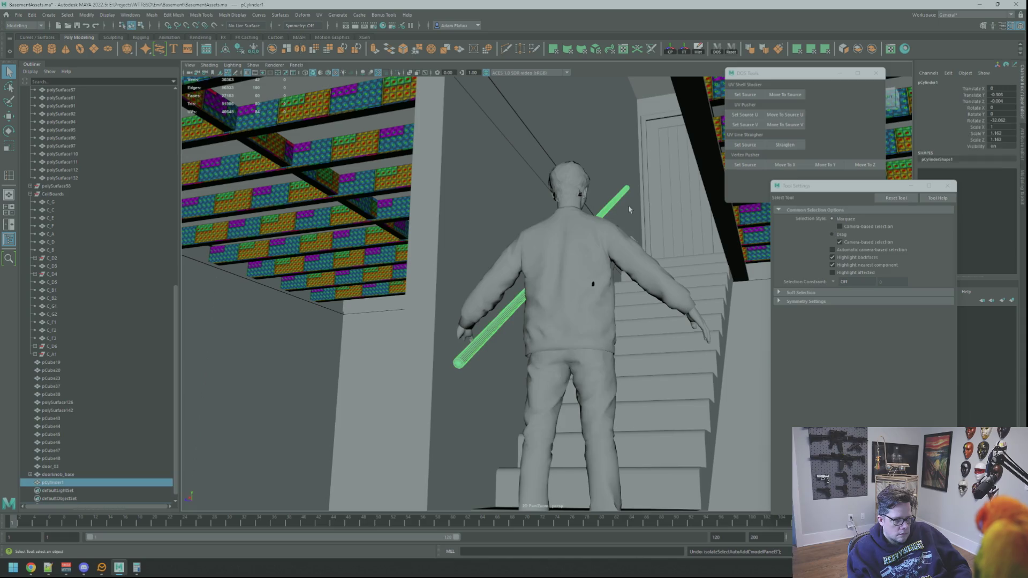
click(624, 206)
click(617, 210)
scroll(629, 204, up, 3)
mouse_move(629, 204)
alt+mouse_down()
mouse_move(525, 315)
mouse_move(499, 276)
alt+mouse_up()
alt+right_drag(499, 276, 748, 233)
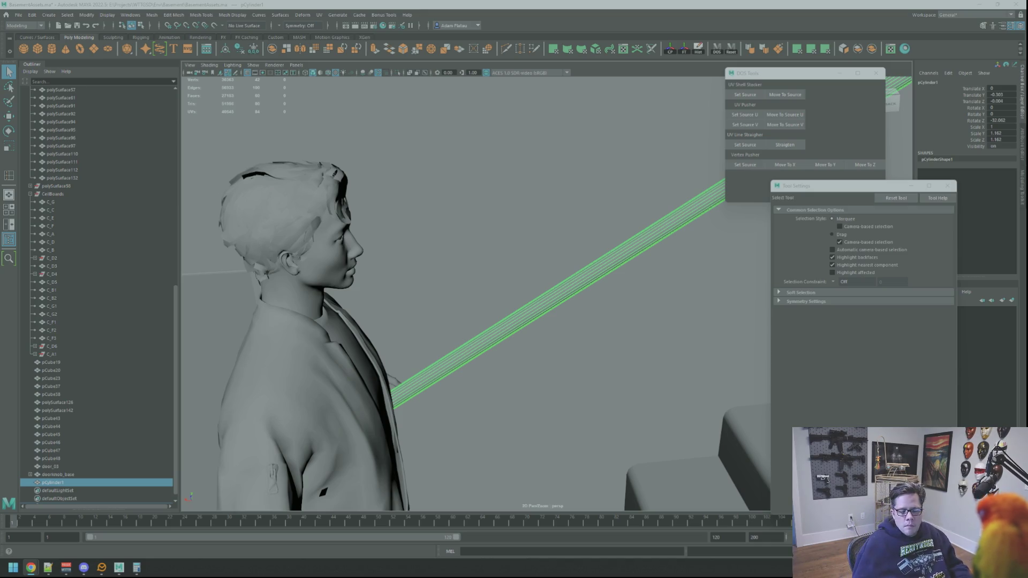
mouse_move(727, 271)
alt+mouse_down()
mouse_move(650, 268)
mouse_move(567, 235)
alt+mouse_up()
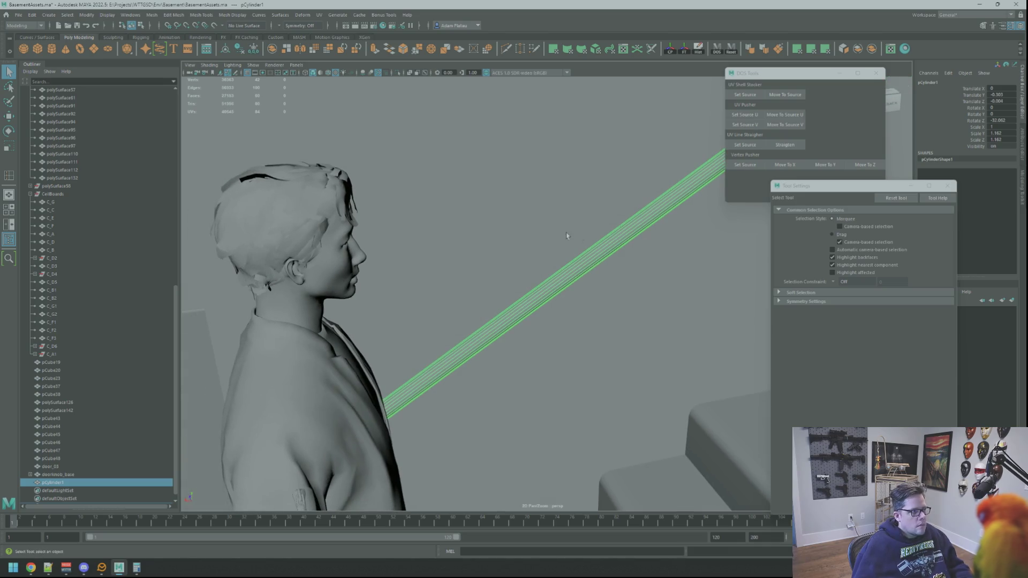
Step: Trial a default insertion and then 41 edge loops on the cylinder with Insert Edge Loop, undoing both
click(202, 15)
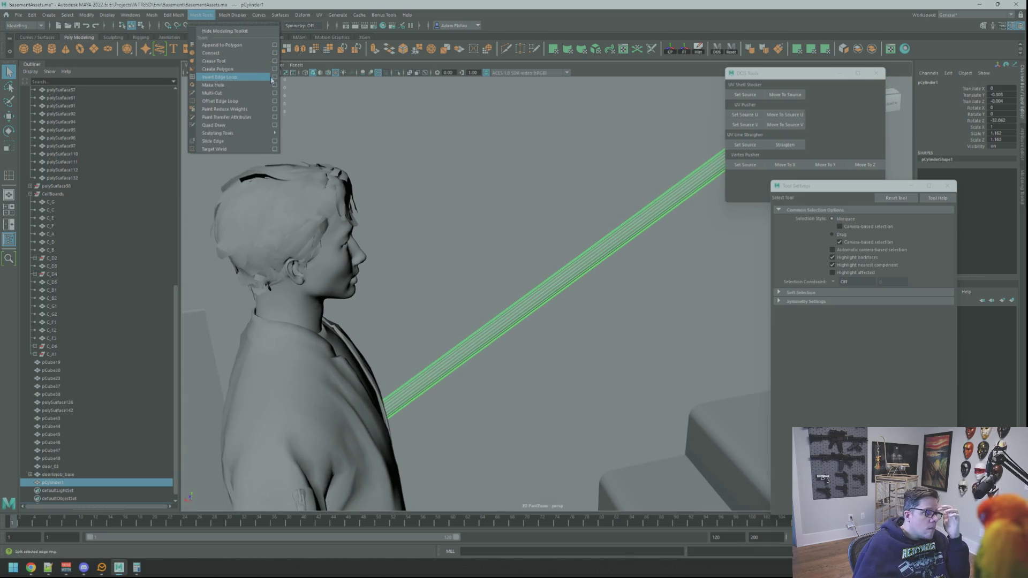
click(230, 80)
click(555, 284)
mouse_move(556, 284)
alt+mouse_down()
mouse_move(489, 280)
mouse_move(558, 271)
alt+mouse_up()
key(ctrl+z)
click(845, 272)
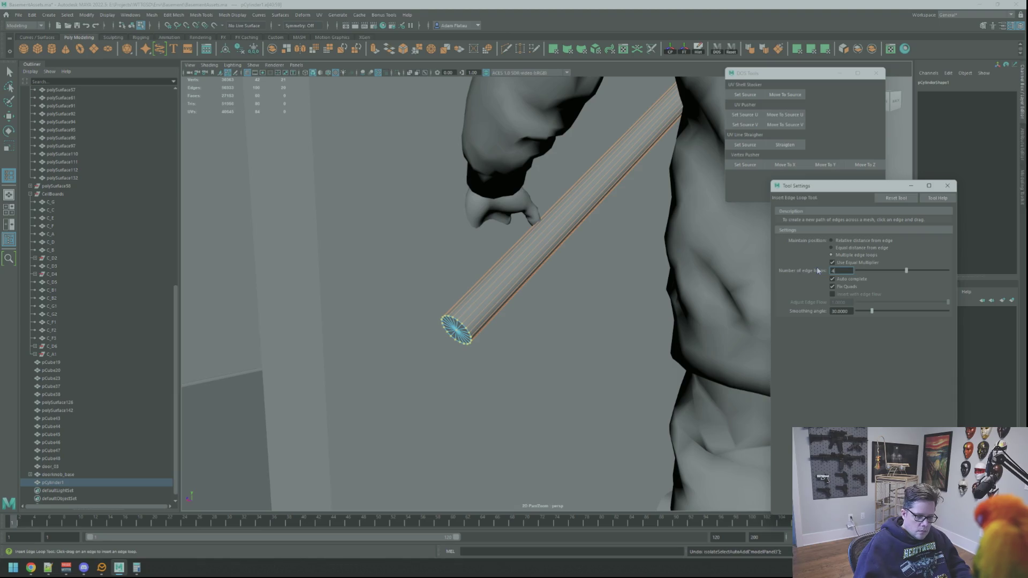
mouse_move(532, 230)
alt+mouse_down()
mouse_move(538, 256)
mouse_move(575, 246)
alt+mouse_up()
click(538, 256)
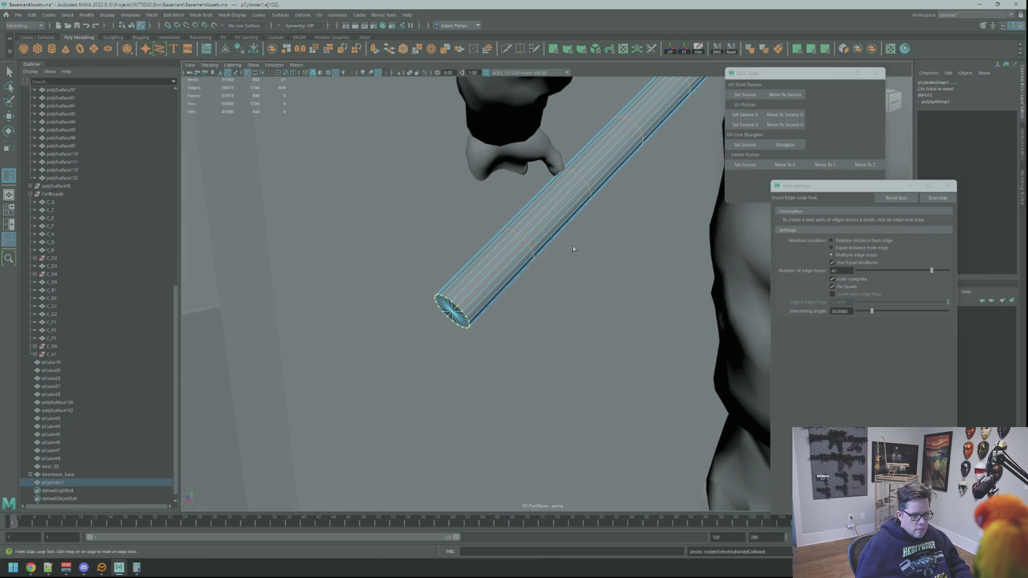
key(ctrl+z)
key(ctrl+z)
Step: Try 91 loops and undo, then insert the final set of evenly spaced loops along the cylinder
double_click(852, 270)
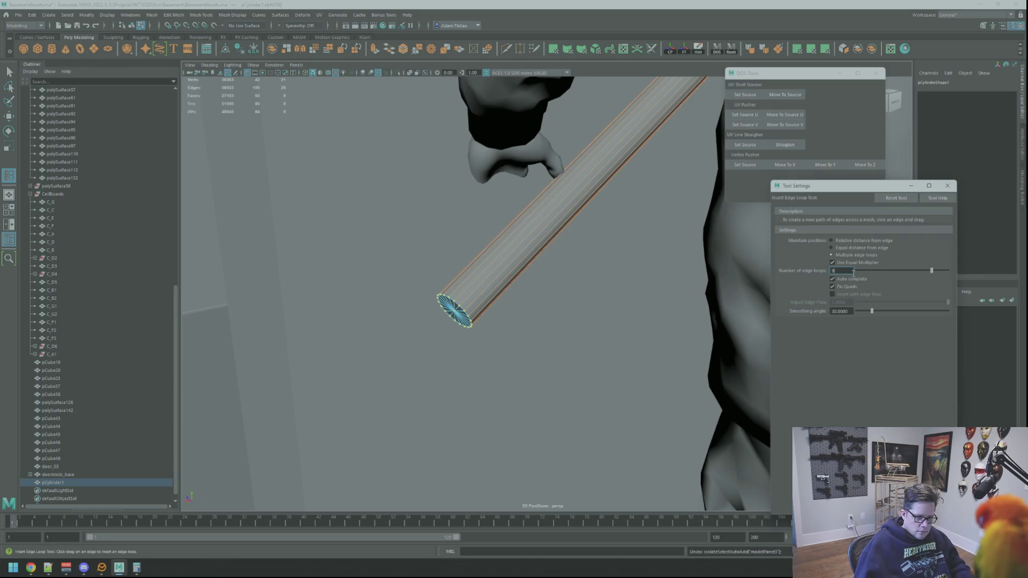
key(Return)
mouse_move(523, 229)
alt+mouse_down()
mouse_move(508, 242)
mouse_move(593, 237)
mouse_move(556, 235)
alt+mouse_up()
click(515, 250)
alt+right_drag(556, 234, 554, 249)
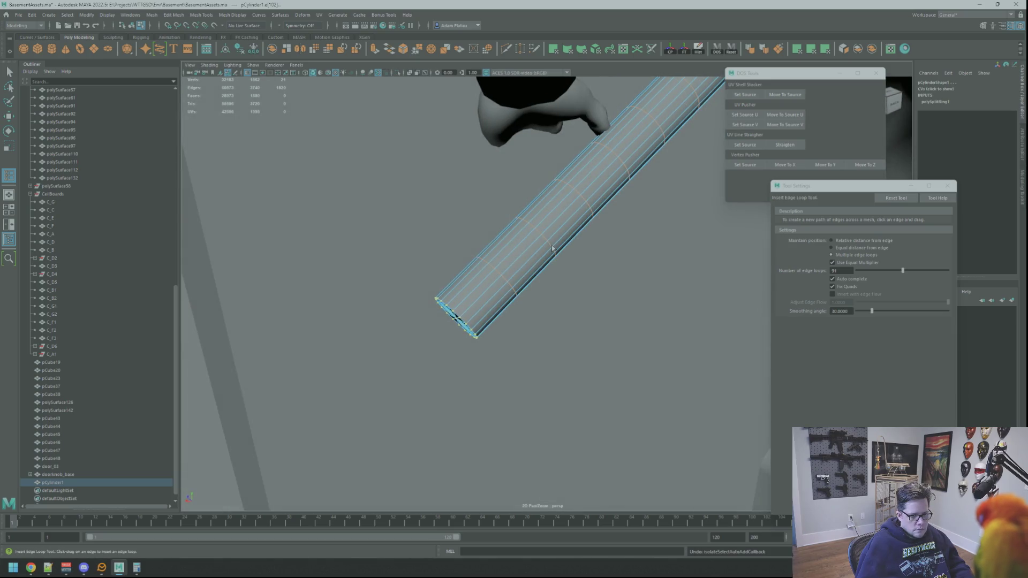
key(ctrl+z)
drag(841, 270, 814, 272)
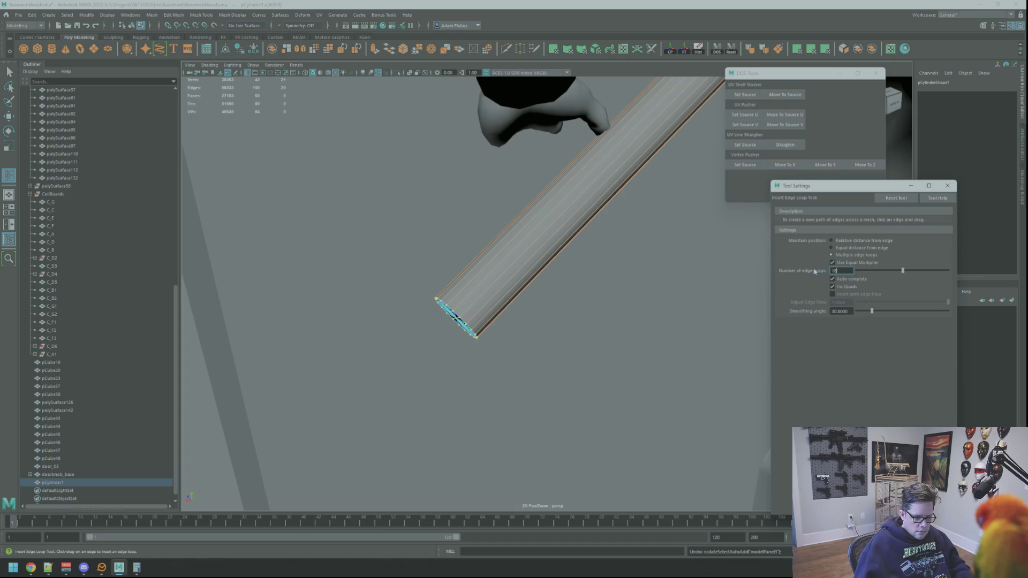
mouse_move(557, 224)
alt+mouse_down()
mouse_move(517, 257)
mouse_move(543, 257)
mouse_move(494, 269)
alt+mouse_up()
click(541, 257)
Step: Exit the loop tool and select a full face loop on the cylinder
key(q)
right_drag(485, 276, 491, 289)
click(503, 286)
double_click(504, 285)
scroll(509, 292, down, 10)
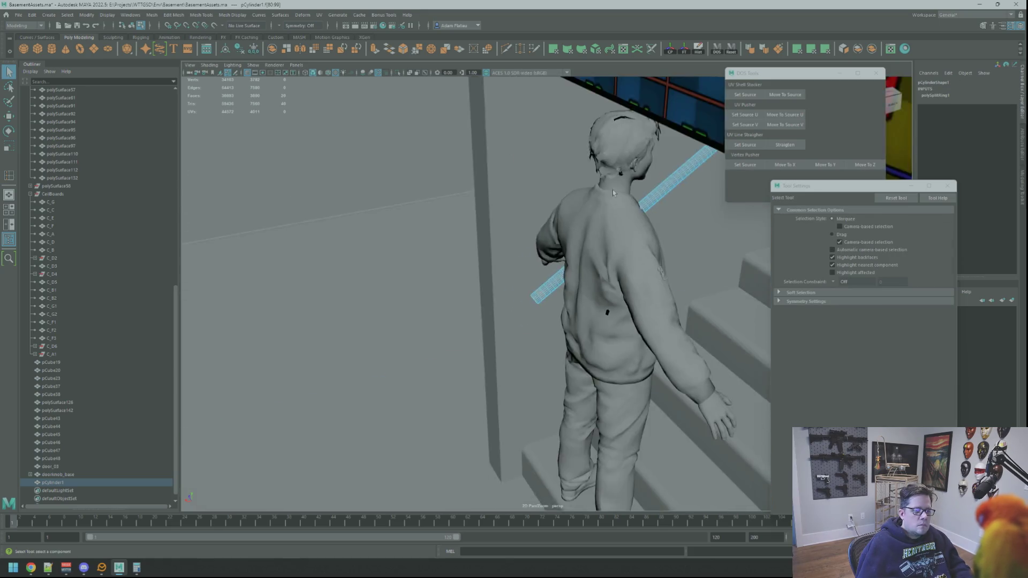
Step: Zoom in on the cylinder end and select a full ring of faces there
scroll(529, 311, up, 10)
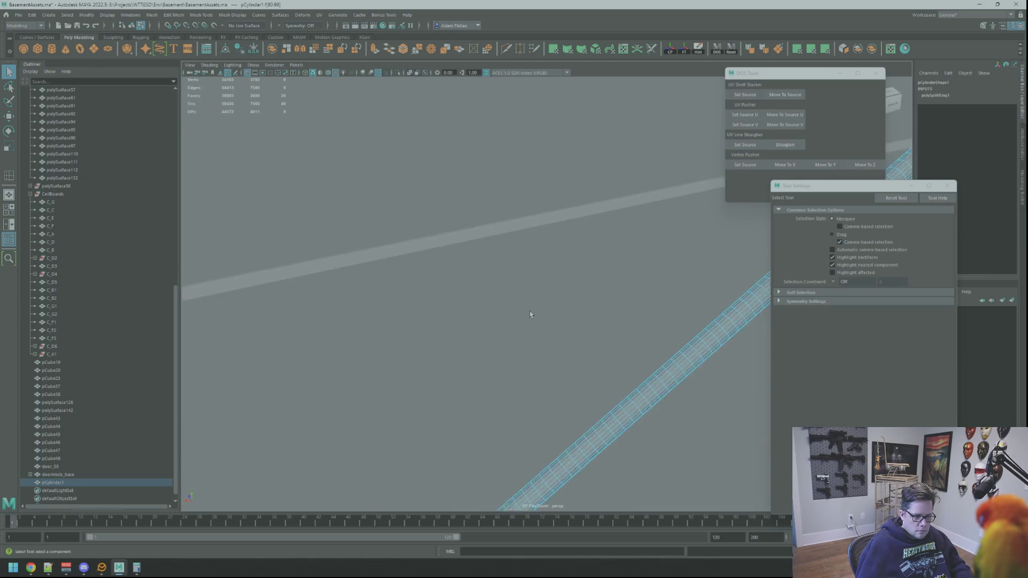
mouse_move(566, 316)
alt+mouse_down()
mouse_move(669, 280)
mouse_move(722, 231)
alt+mouse_up()
alt+right_drag(585, 294, 717, 308)
scroll(684, 305, up, 5)
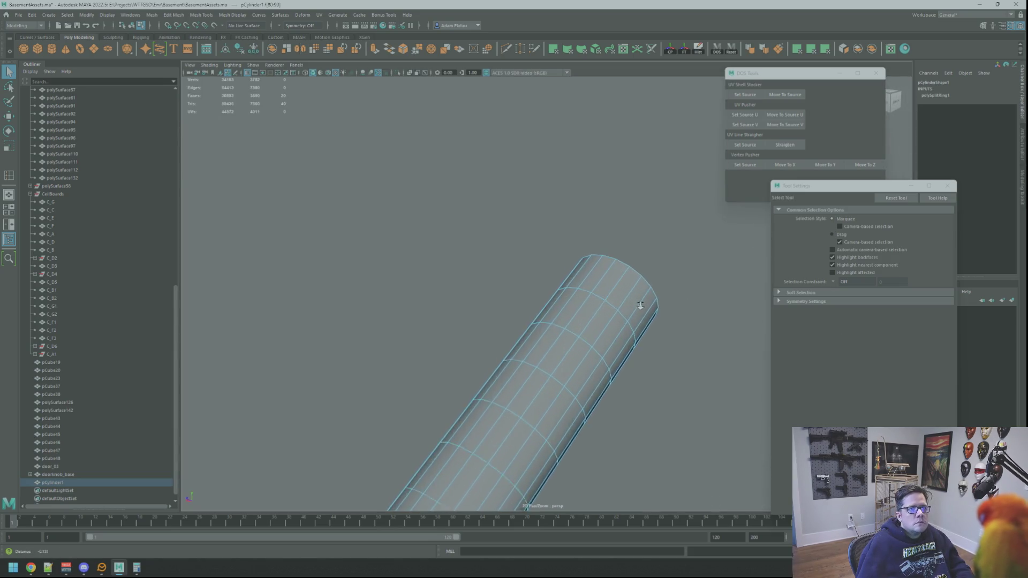
mouse_move(579, 293)
right_down()
mouse_move(594, 293)
mouse_move(568, 294)
right_up()
mouse_move(557, 299)
middle_down()
mouse_move(530, 296)
mouse_move(532, 287)
mouse_move(628, 297)
mouse_move(583, 308)
middle_up()
click(583, 308)
double_click(591, 316)
mouse_move(593, 317)
alt+mouse_down()
mouse_move(540, 280)
mouse_move(629, 266)
alt+mouse_up()
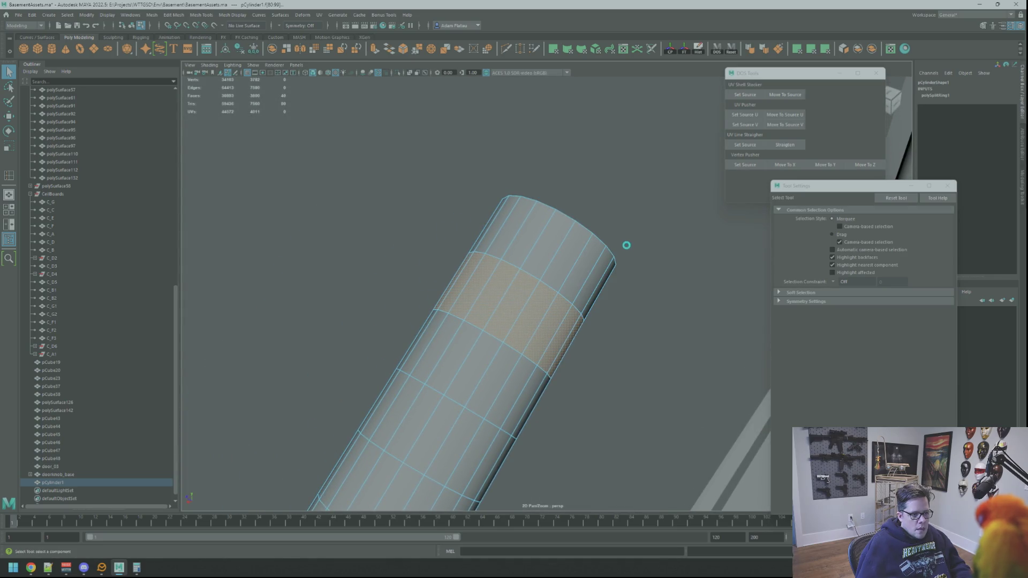
Step: Extrude the face ring with Ctrl+E into a collar with Thickness 0.15
key(ctrl+e)
middle_drag(599, 167, 585, 162)
scroll(531, 272, up, 10)
scroll(546, 236, down, 10)
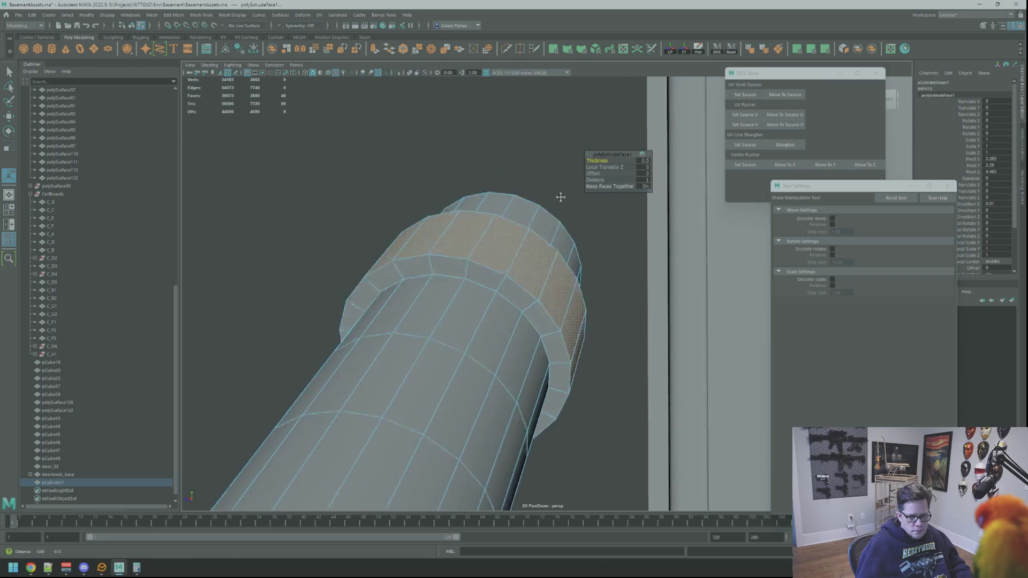
scroll(580, 179, up, 4)
middle_drag(596, 162, 593, 160)
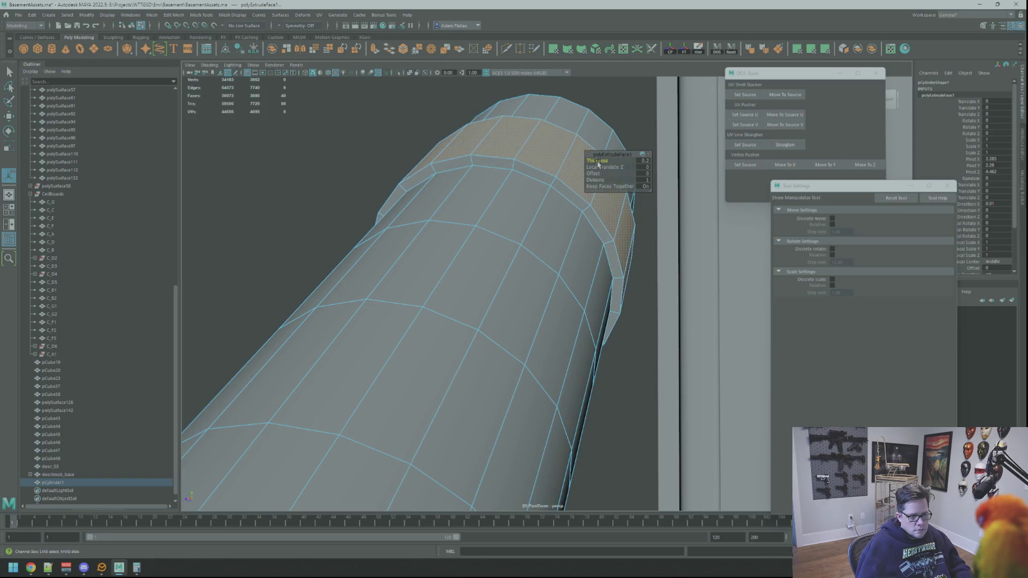
scroll(485, 222, down, 1)
mouse_move(485, 222)
alt+mouse_down()
mouse_move(532, 220)
mouse_move(537, 209)
mouse_move(522, 215)
mouse_move(600, 193)
alt+mouse_up()
click(647, 161)
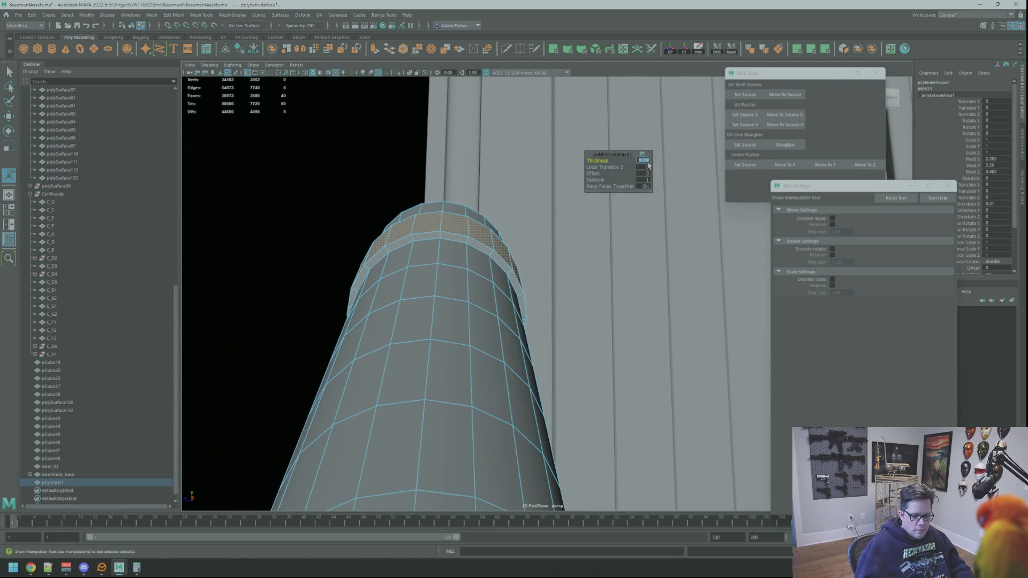
alt+right_drag(500, 218, 478, 224)
mouse_move(589, 254)
right_down()
mouse_move(592, 233)
mouse_move(562, 245)
right_up()
Step: Isolate the cylinder, freeze its transforms, delete its history, and frame its top end
key(w)
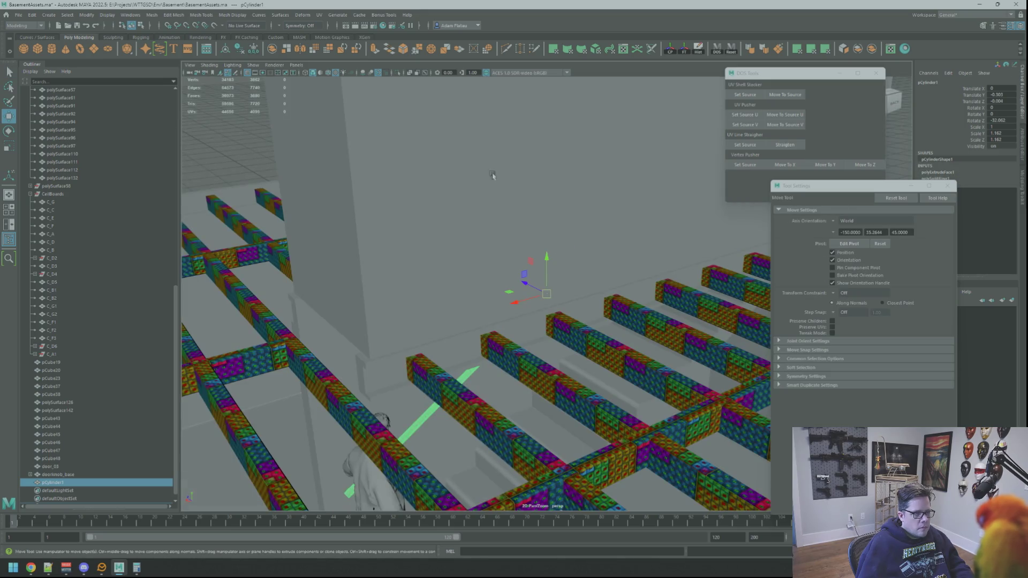
click(397, 75)
click(685, 49)
click(699, 50)
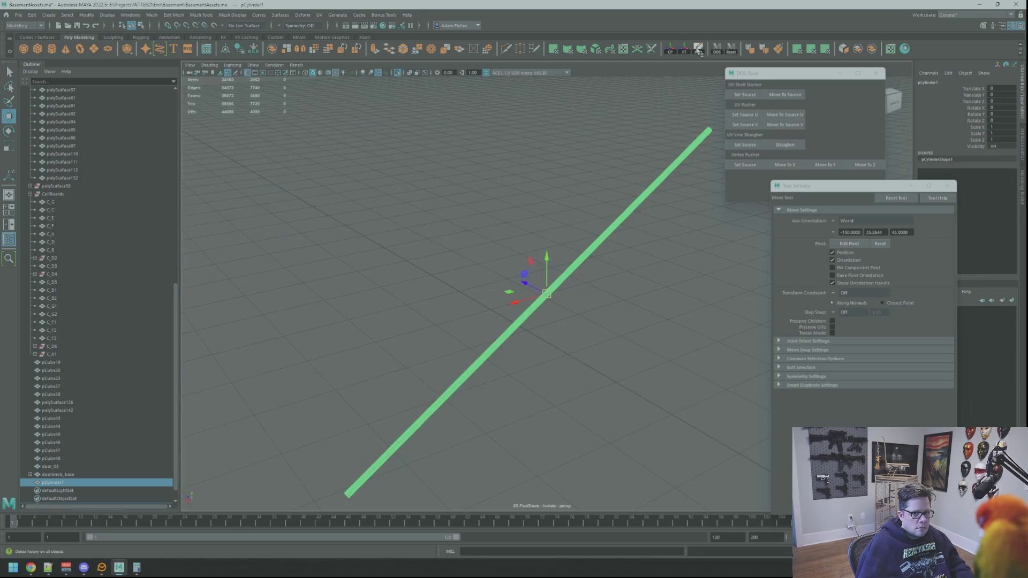
alt+middle_drag(629, 174, 572, 211)
mouse_move(572, 212)
alt+right_down()
mouse_move(625, 236)
mouse_move(538, 232)
alt+right_up()
click(596, 207)
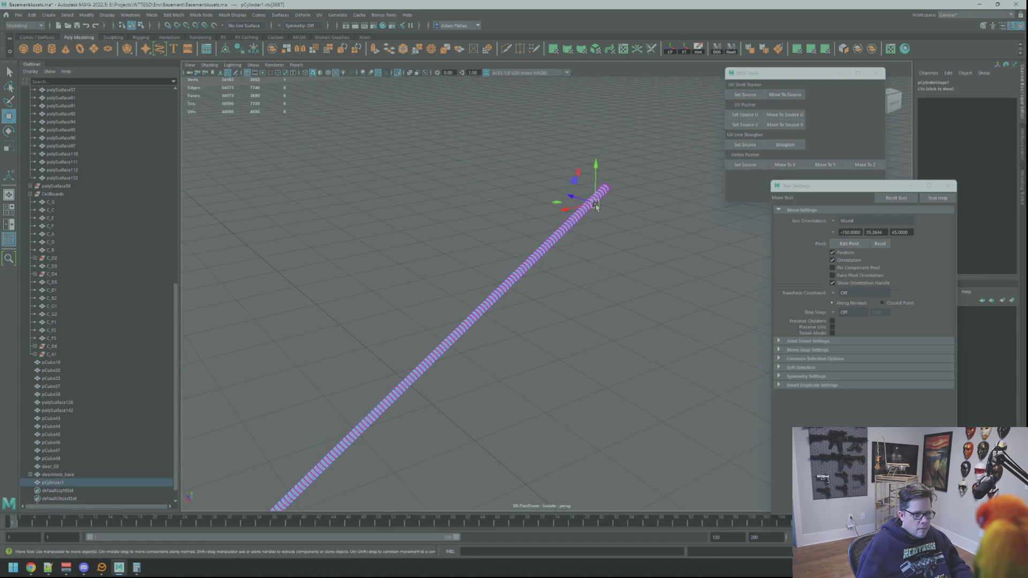
key(f)
alt+right_drag(613, 199, 539, 199)
mouse_move(539, 199)
alt+mouse_down()
mouse_move(514, 184)
mouse_move(503, 193)
mouse_move(574, 211)
mouse_move(561, 236)
alt+mouse_up()
Step: Switch to edge selection and delete the first few surplus edge loops near the rail's end
key(F10)
double_click(561, 235)
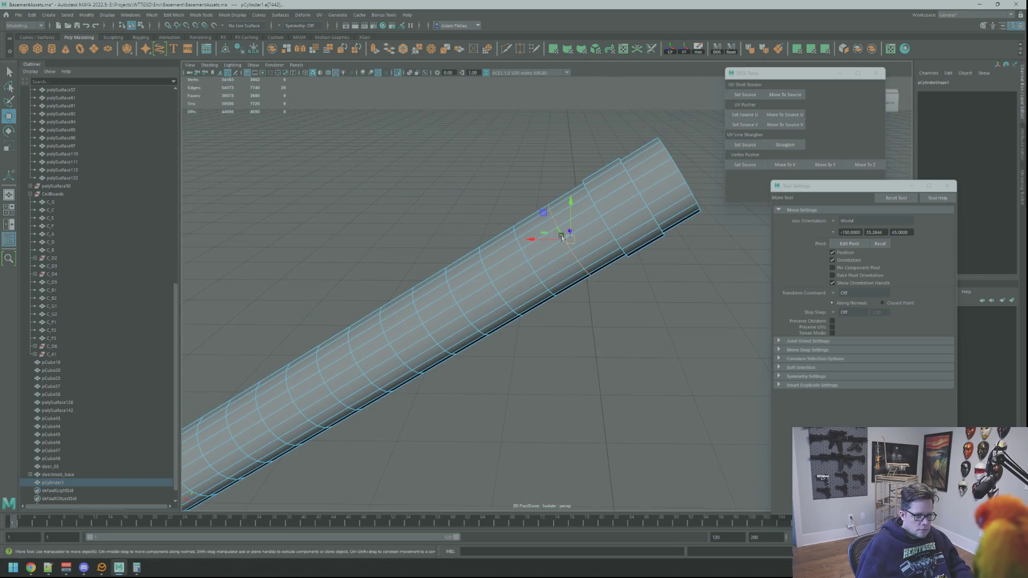
key(q)
shift+double_click(530, 268)
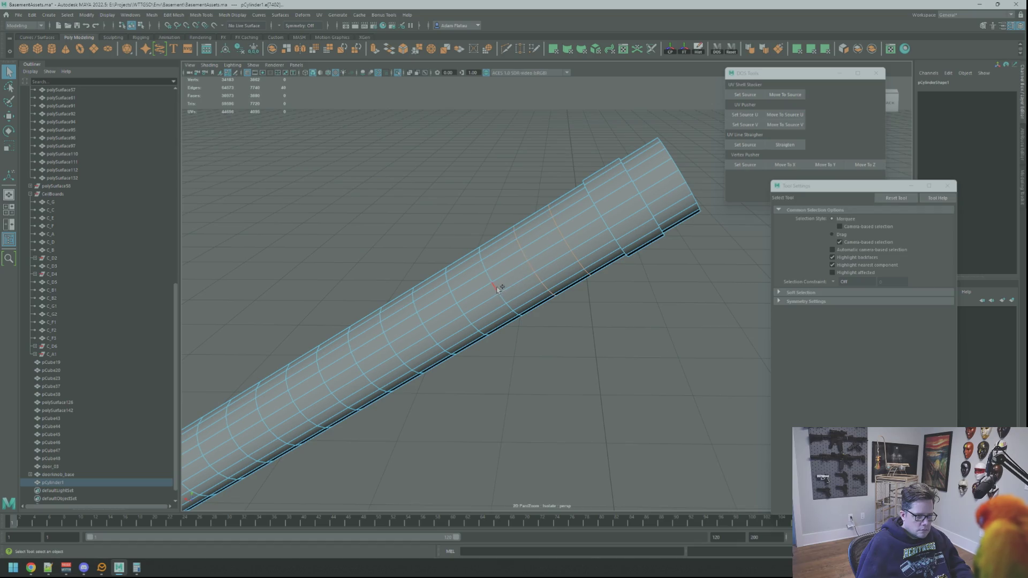
key(Delete)
mouse_move(497, 290)
alt+mouse_down()
mouse_move(529, 251)
mouse_move(562, 233)
alt+mouse_up()
double_click(529, 251)
key(Delete)
double_click(530, 250)
key(Delete)
Step: Delete two more batches of three excess edge loops further along the rail
double_click(567, 226)
shift+double_click(503, 265)
shift+double_click(471, 286)
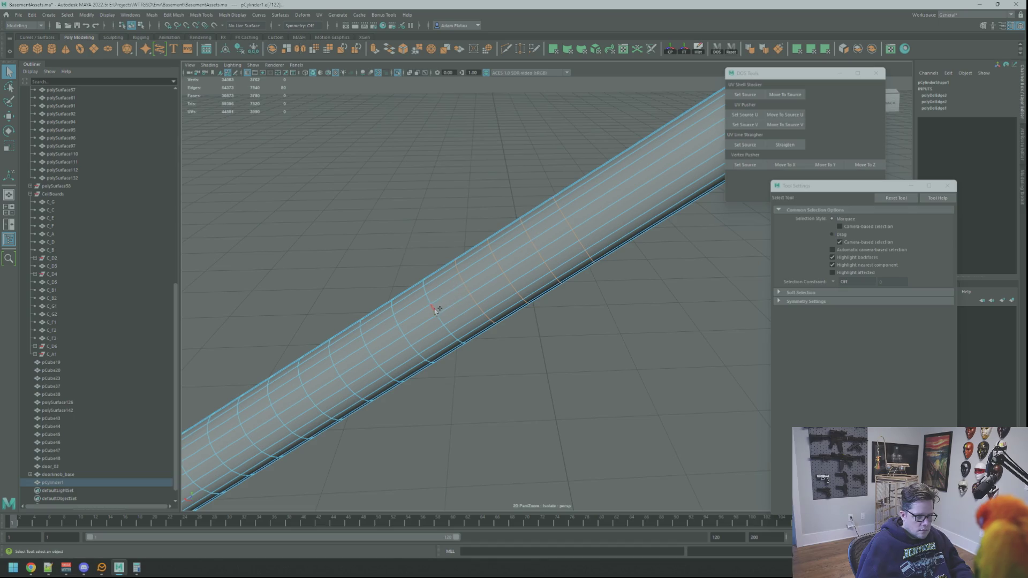
key(Delete)
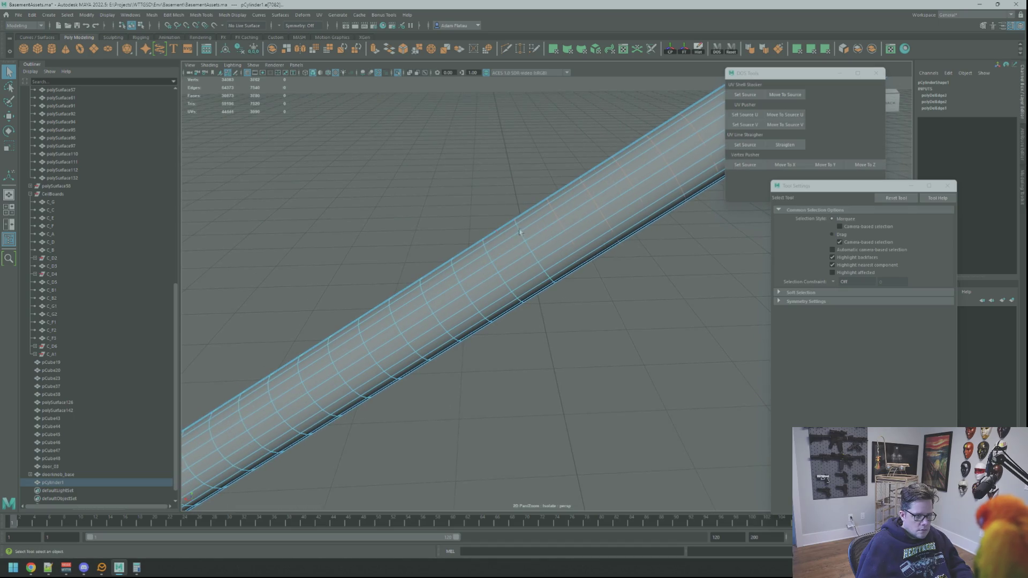
shift+double_click(502, 280)
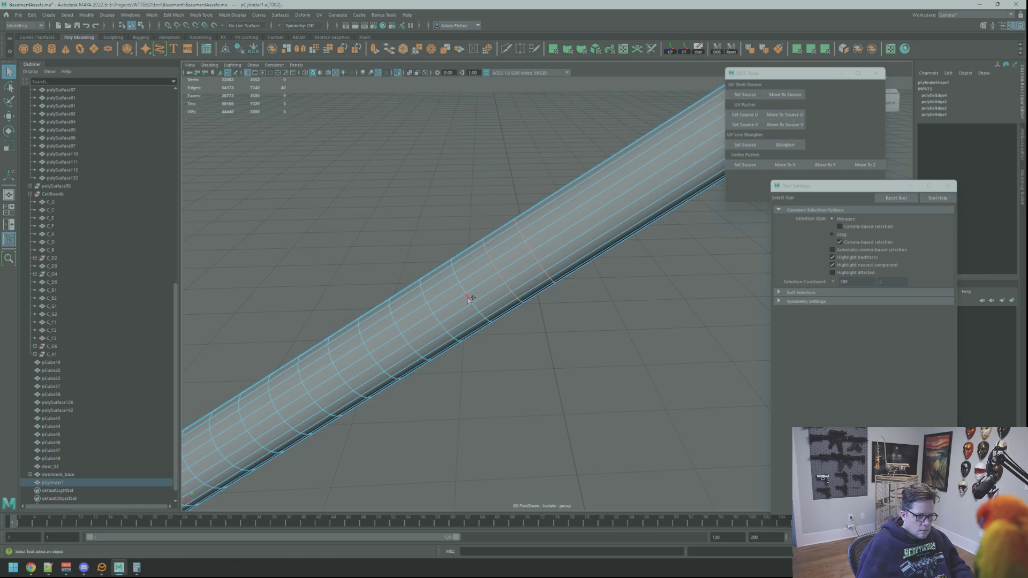
alt+middle_drag(467, 299, 560, 230)
shift+double_click(560, 230)
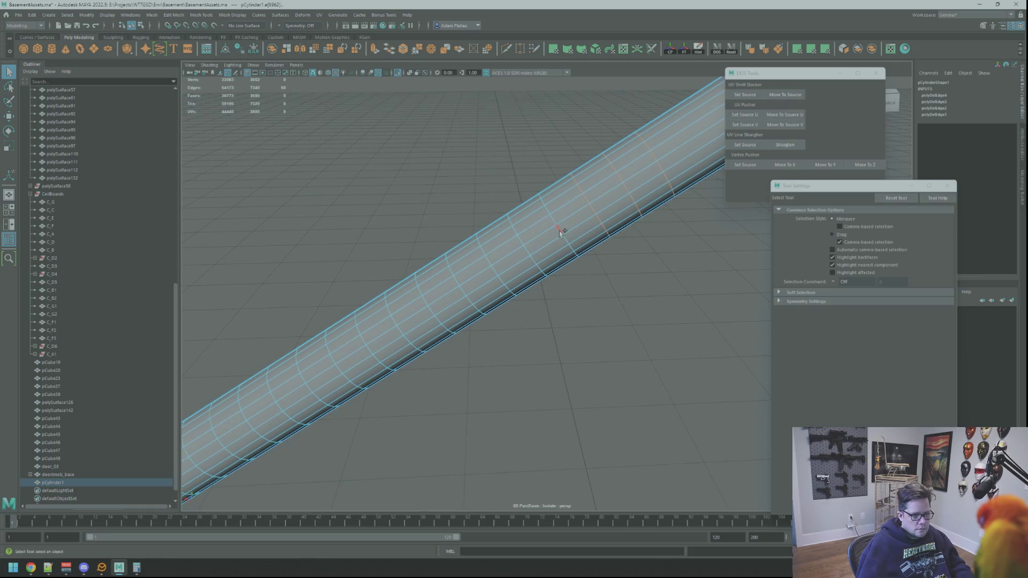
shift+double_click(462, 289)
key(ctrl+Delete)
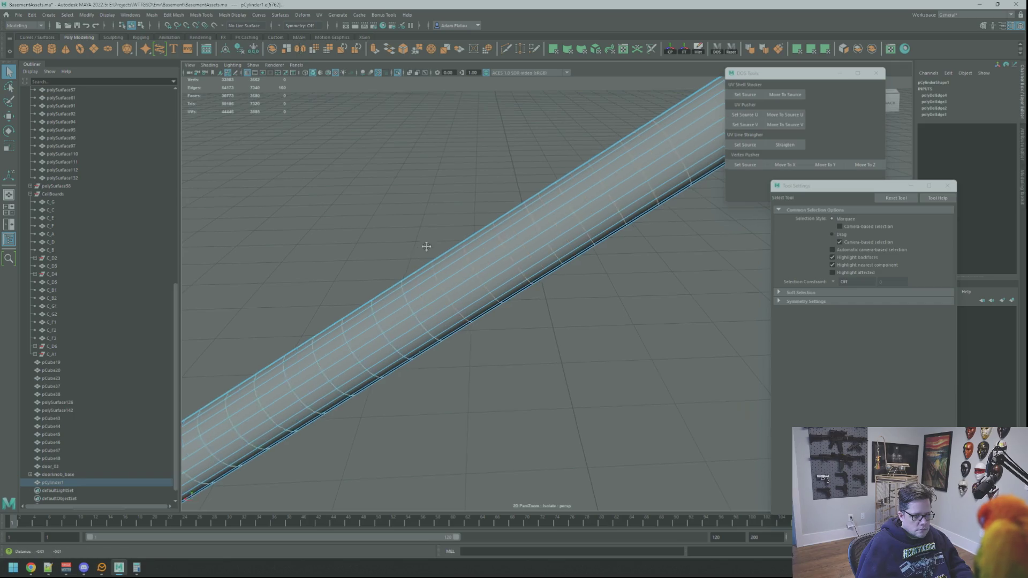
Step: Select seven more excess edge loops along the next section and delete them with Ctrl+Delete
alt+middle_drag(435, 312, 493, 274)
mouse_move(415, 252)
alt+middle_down()
mouse_move(478, 230)
mouse_move(589, 240)
alt+middle_up()
double_click(595, 241)
shift+double_click(573, 260)
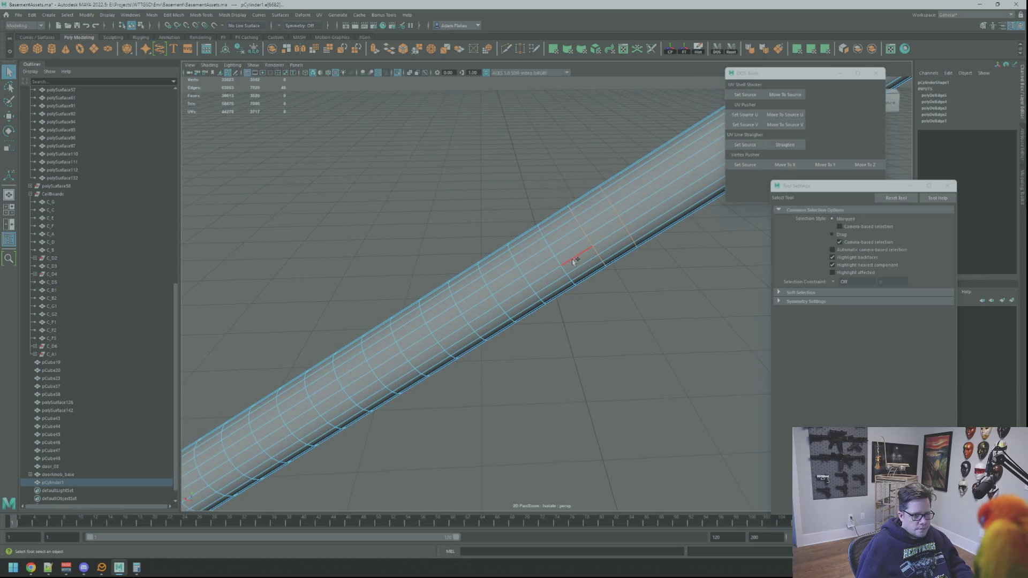
shift+double_click(528, 279)
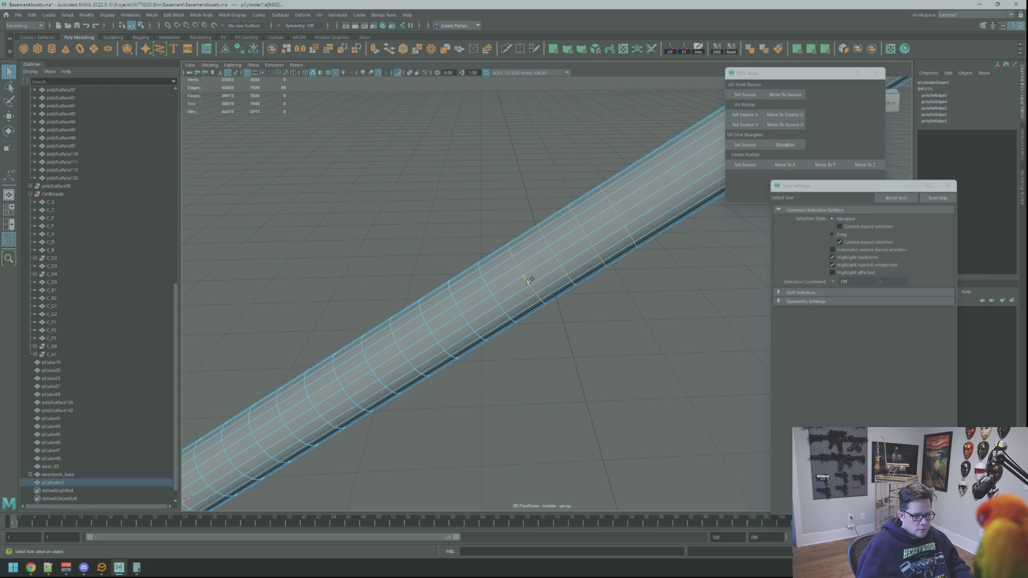
shift+double_click(487, 298)
alt+middle_drag(451, 250, 549, 228)
shift+double_click(546, 258)
shift+double_click(526, 267)
alt+middle_drag(465, 248, 568, 222)
shift+double_click(533, 251)
key(ctrl+Delete)
Step: Pick further surplus loops, refine the selection, and remove them with Ctrl+Delete
alt+middle_drag(501, 264, 552, 203)
double_click(591, 220)
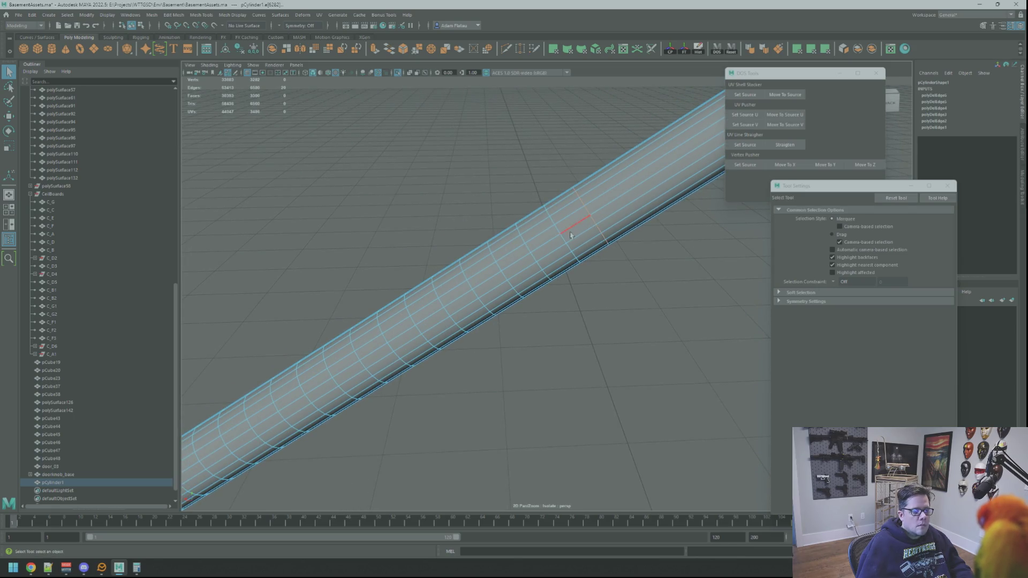
shift+double_click(547, 258)
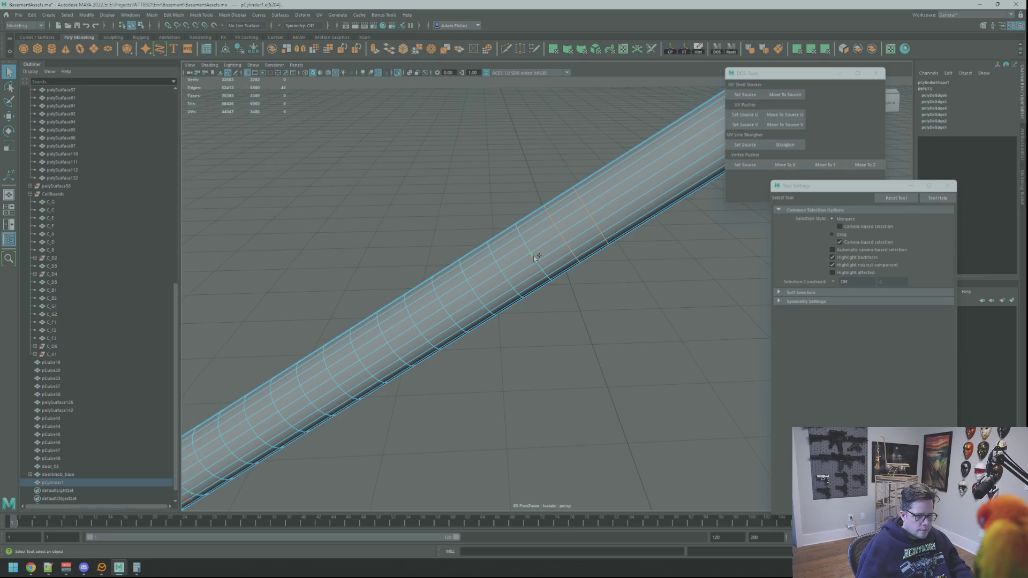
alt+middle_drag(469, 256, 549, 219)
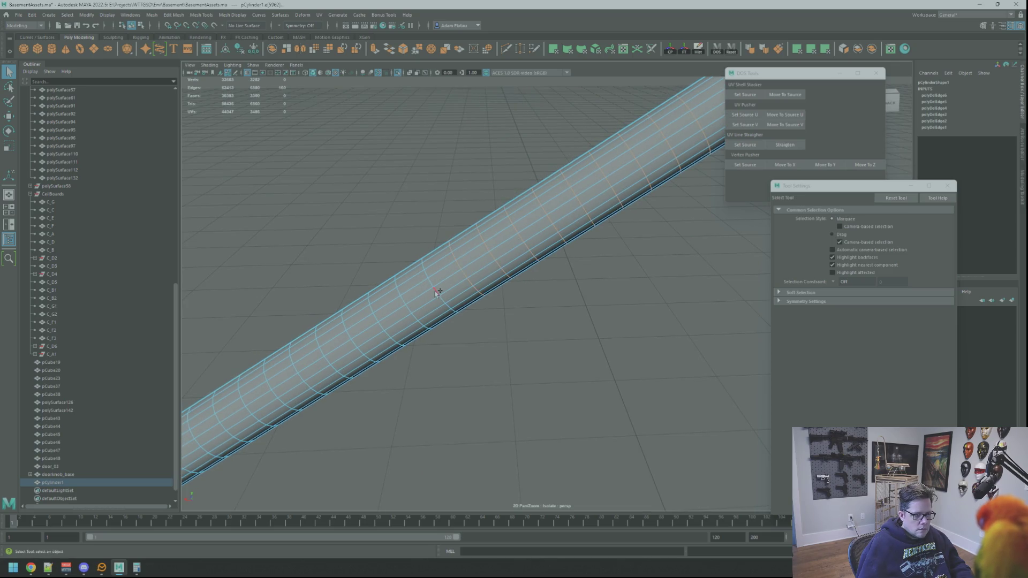
mouse_move(437, 292)
alt+mouse_down()
mouse_move(459, 200)
mouse_move(470, 195)
alt+mouse_up()
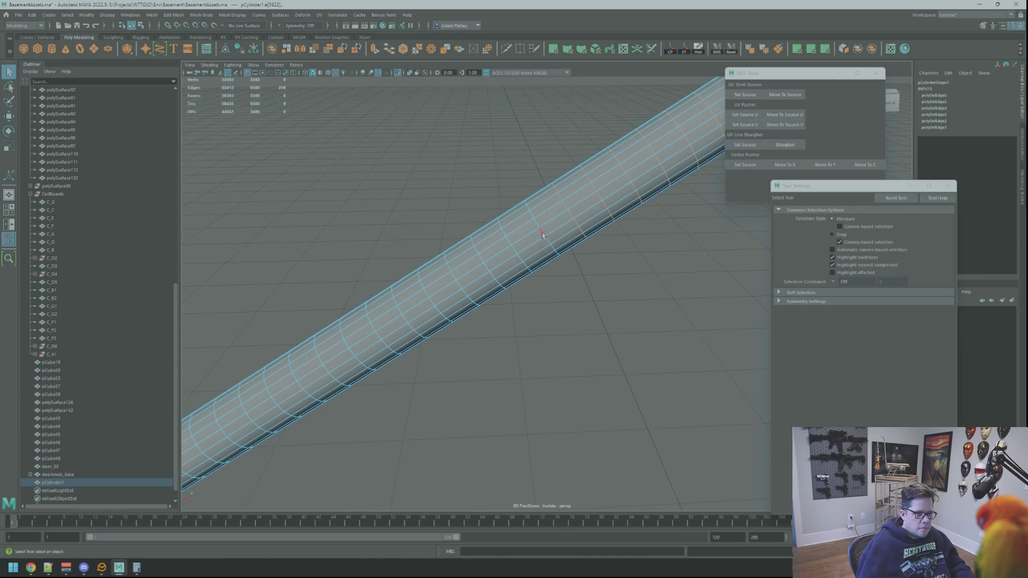
alt+drag(512, 248, 556, 218)
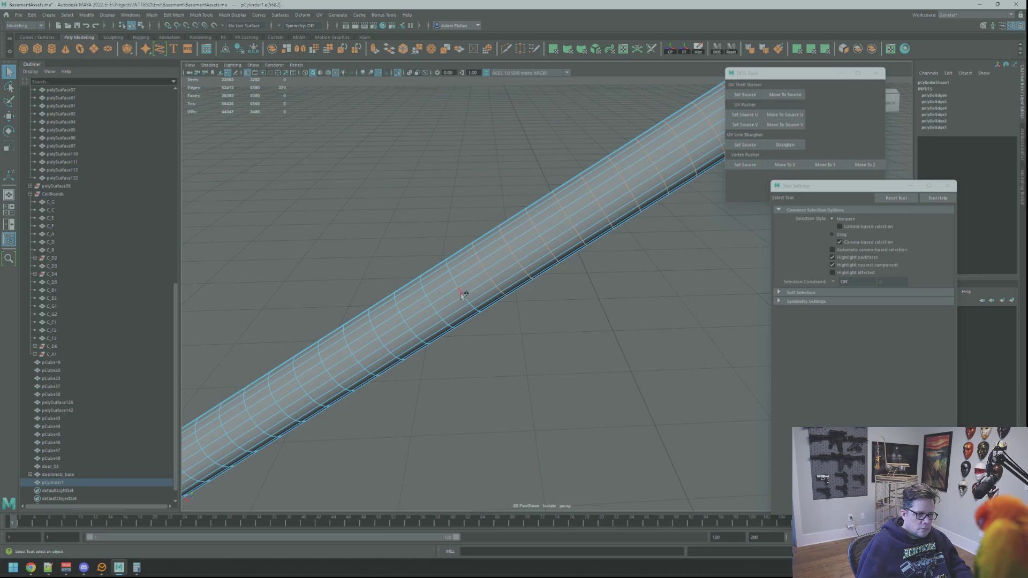
shift+click(444, 316)
key(ctrl+Delete)
Step: Select the last few excess edges in the next section and delete them
mouse_move(425, 248)
alt+middle_down()
mouse_move(509, 193)
mouse_move(595, 222)
alt+middle_up()
double_click(596, 223)
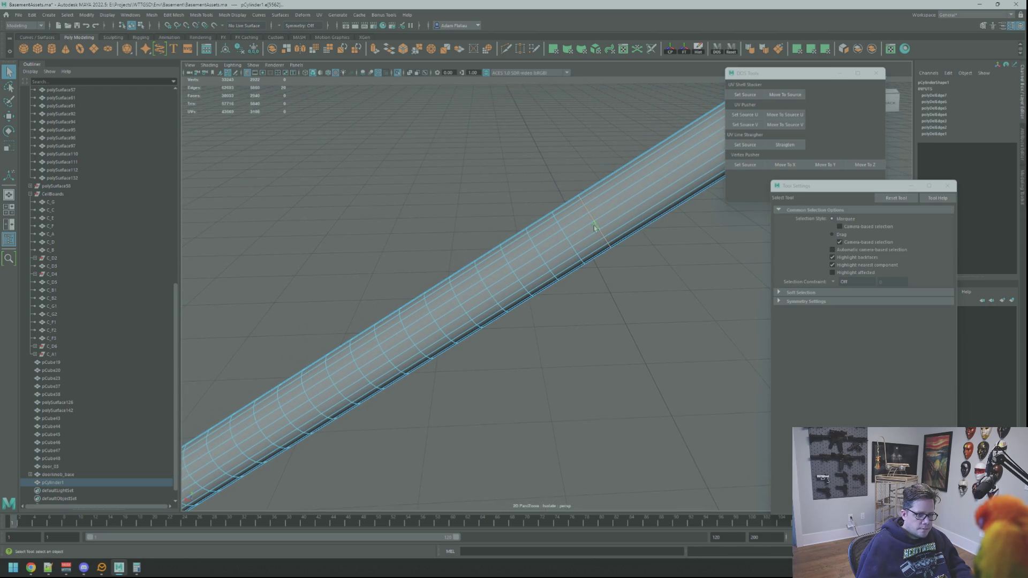
shift+click(513, 282)
alt+middle_drag(493, 246, 544, 211)
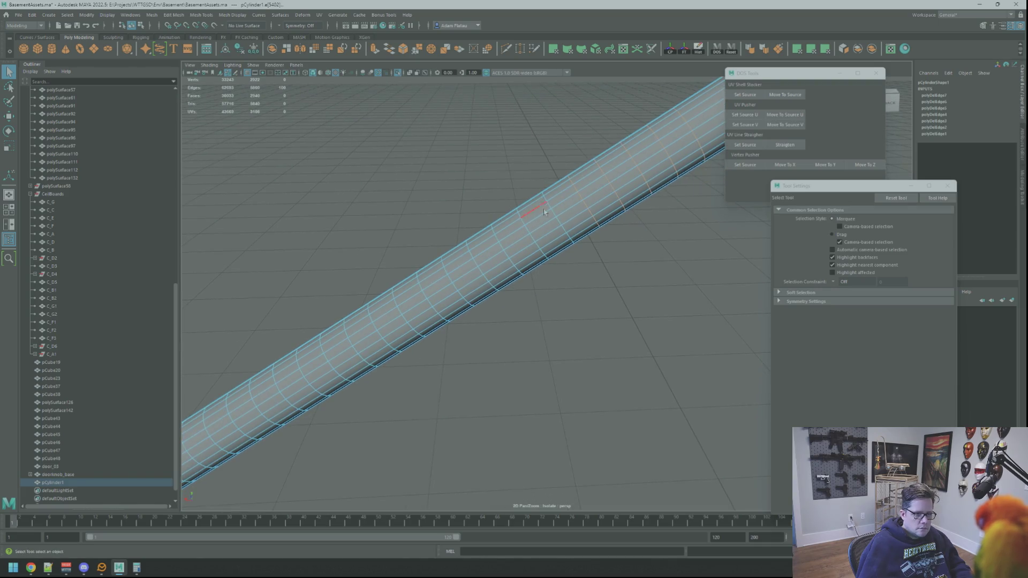
key(Delete)
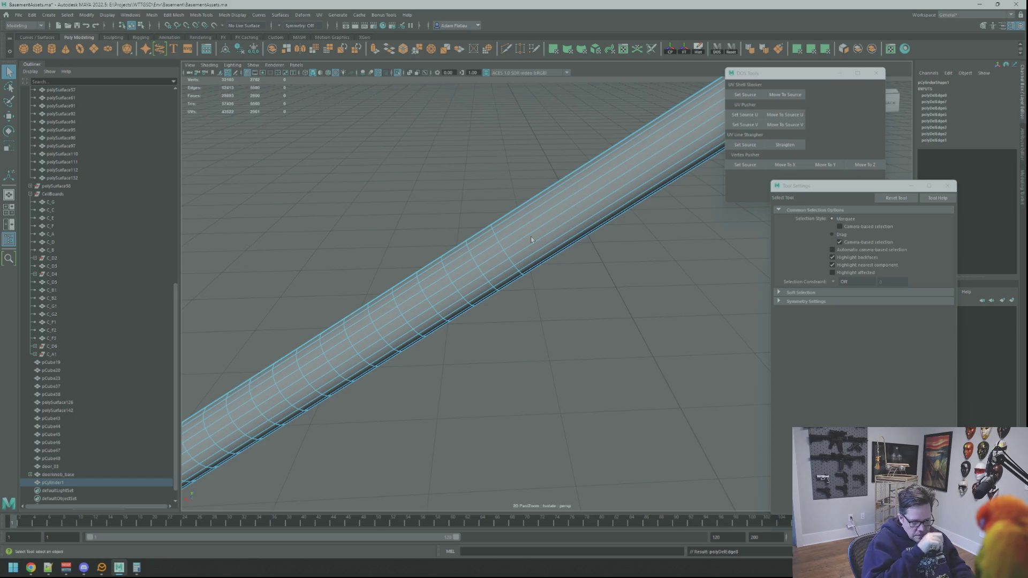
mouse_move(531, 239)
alt+mouse_down()
mouse_move(509, 223)
mouse_move(530, 205)
mouse_move(531, 227)
alt+mouse_up()
Step: Select a few surplus ring edges along the cylinder handrail and delete them
click(531, 227)
alt+right_drag(531, 228, 526, 214)
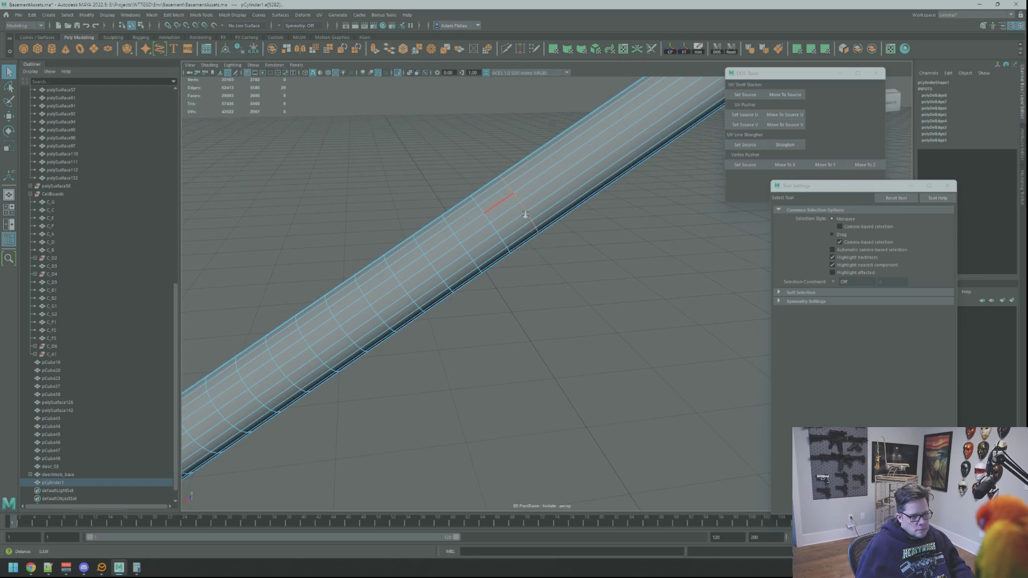
alt+middle_drag(495, 222, 555, 249)
click(555, 249)
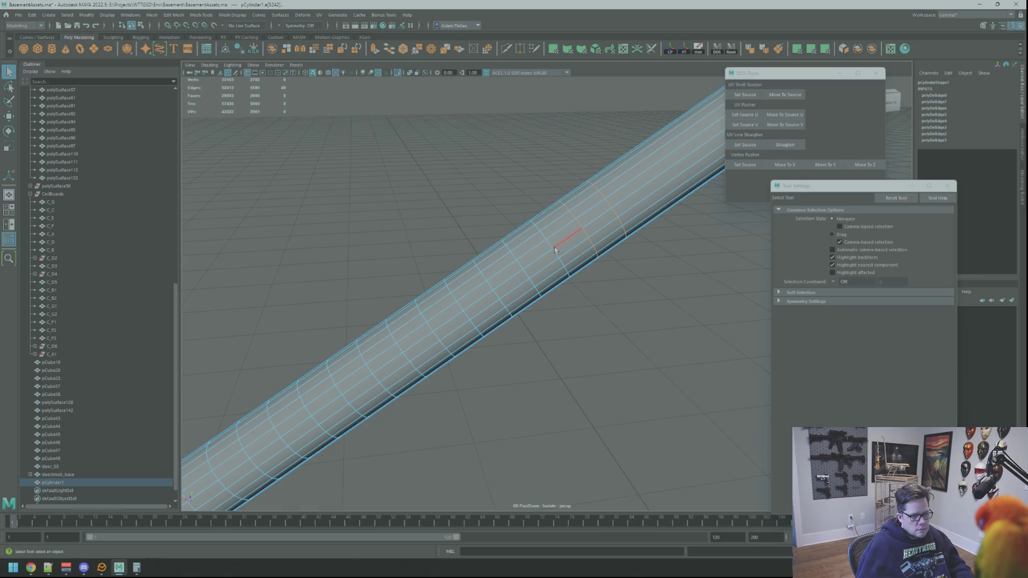
click(530, 270)
middle_drag(438, 250, 484, 214)
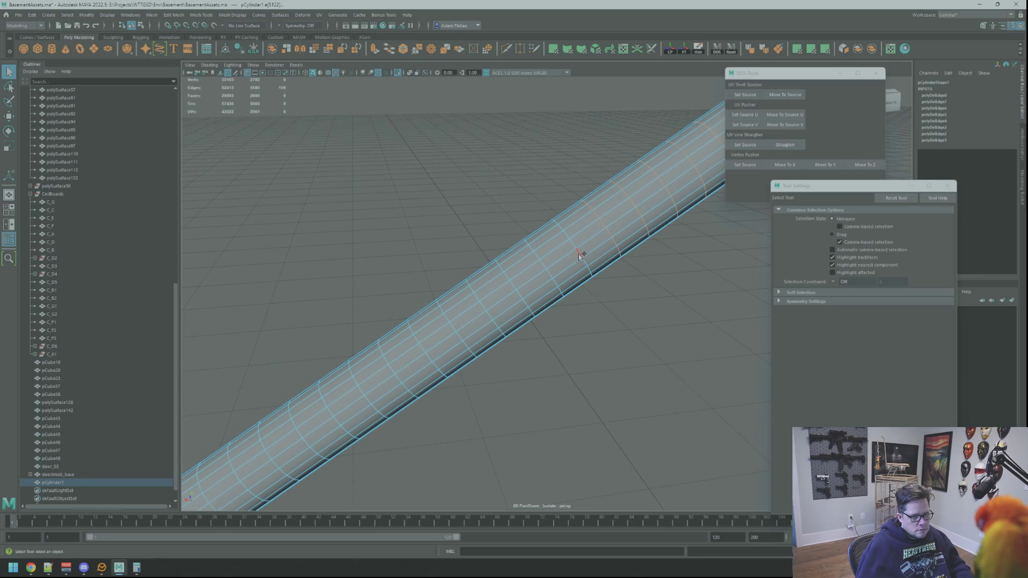
mouse_move(522, 294)
alt+middle_down()
mouse_move(493, 239)
mouse_move(538, 252)
alt+middle_up()
click(542, 247)
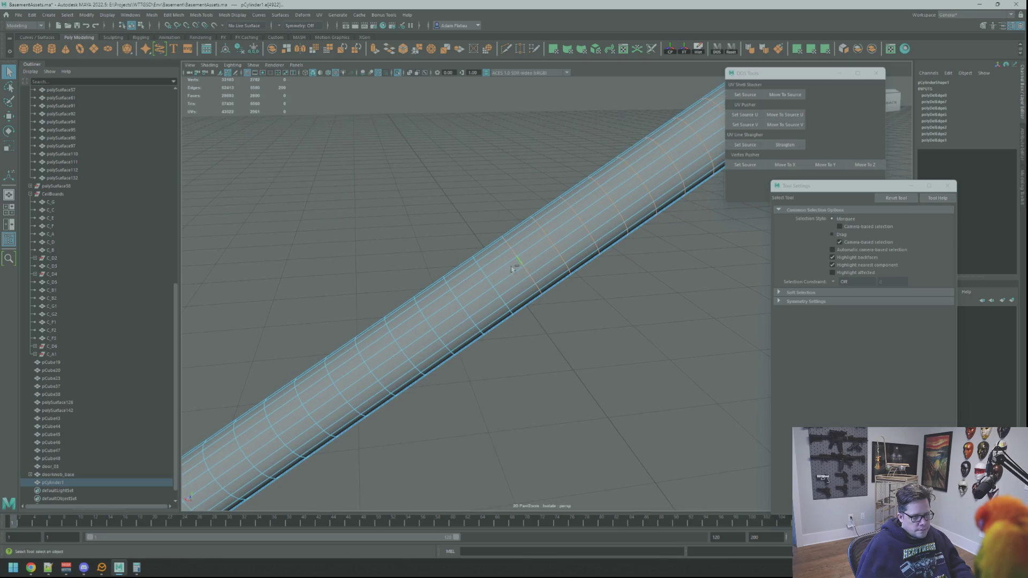
key(Delete)
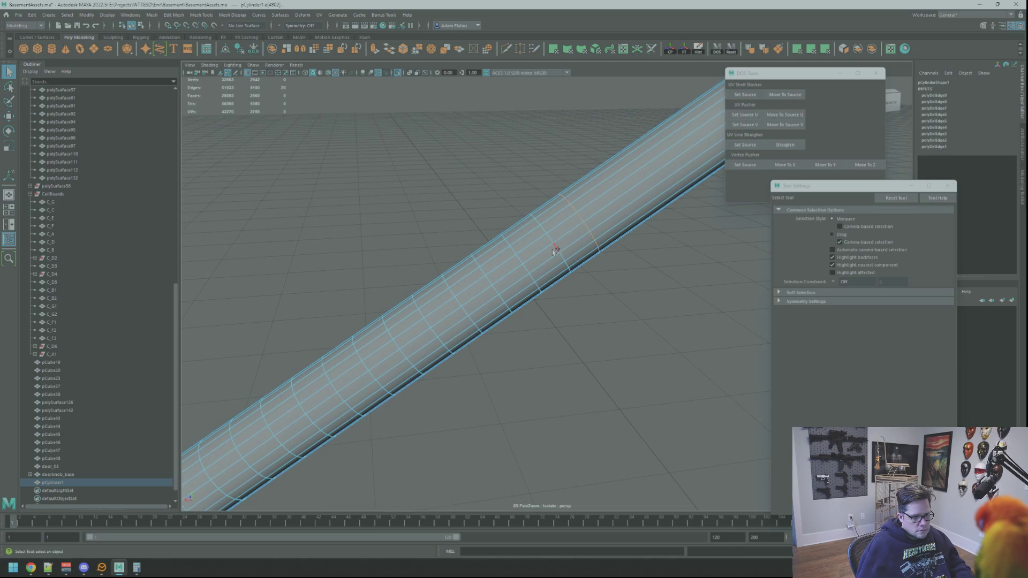
Step: Remove the next redundant edge loops further along the handrail in two deletions
shift+double_click(496, 289)
mouse_move(441, 243)
alt+middle_down()
mouse_move(505, 211)
mouse_move(602, 246)
alt+middle_up()
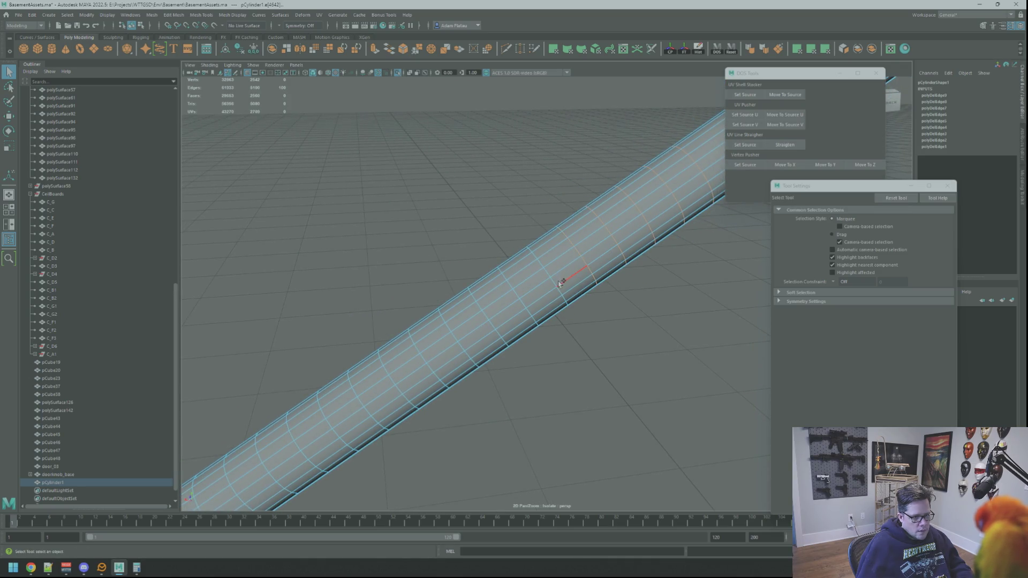
key(ctrl+Delete)
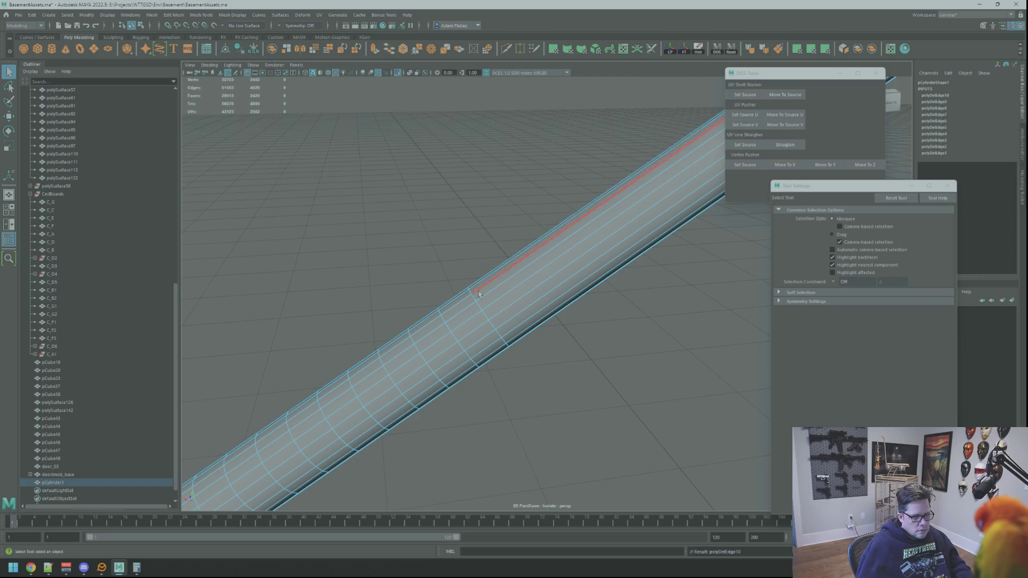
alt+middle_drag(517, 306, 597, 230)
click(599, 224)
shift+double_click(546, 259)
alt+middle_drag(505, 291, 579, 214)
shift+double_click(584, 213)
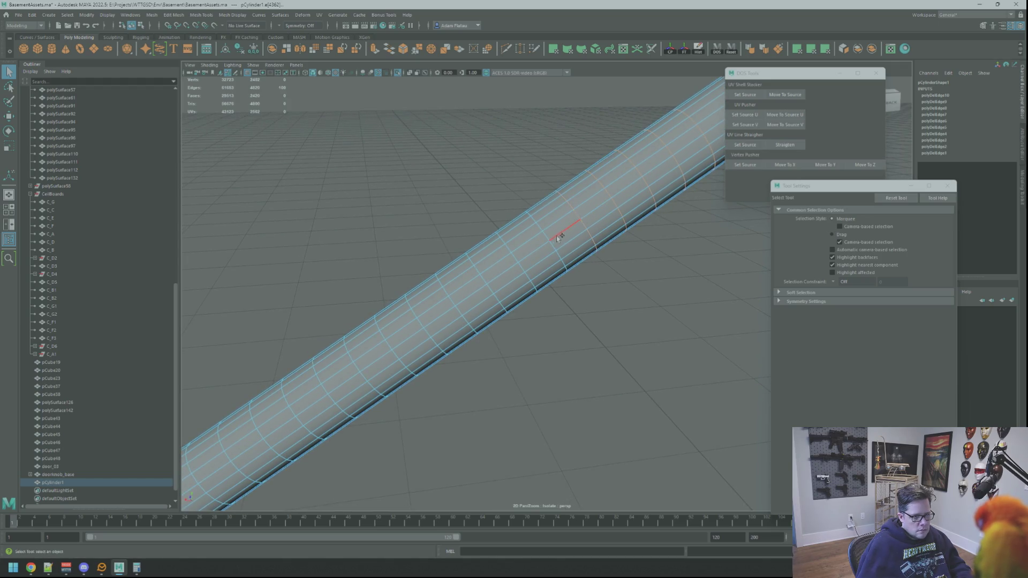
shift+double_click(519, 256)
key(Delete)
Step: Delete one more ring loop, then select the next two surplus loops
alt+middle_drag(503, 227, 587, 232)
click(588, 229)
key(Delete)
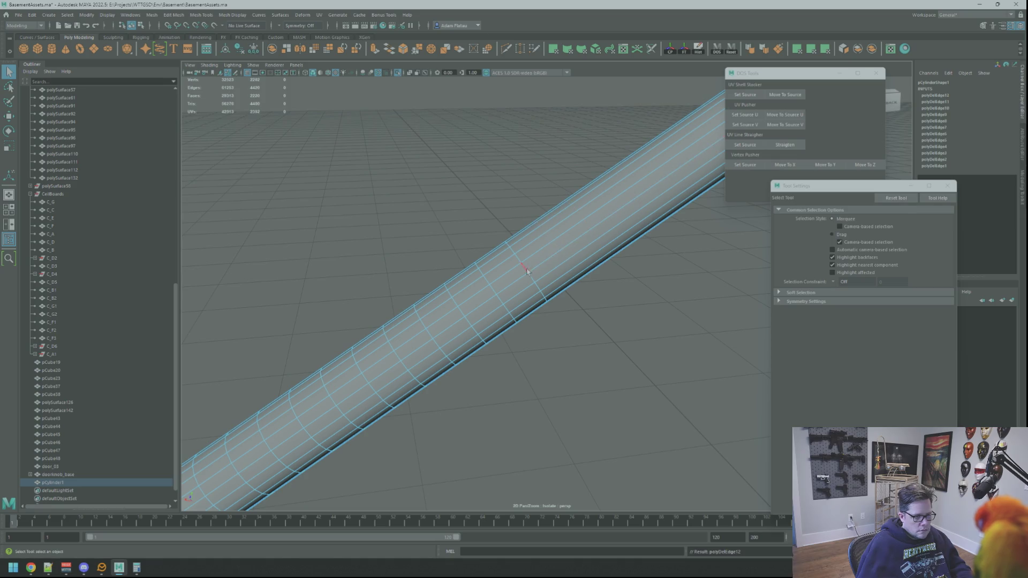
double_click(523, 274)
shift+double_click(496, 289)
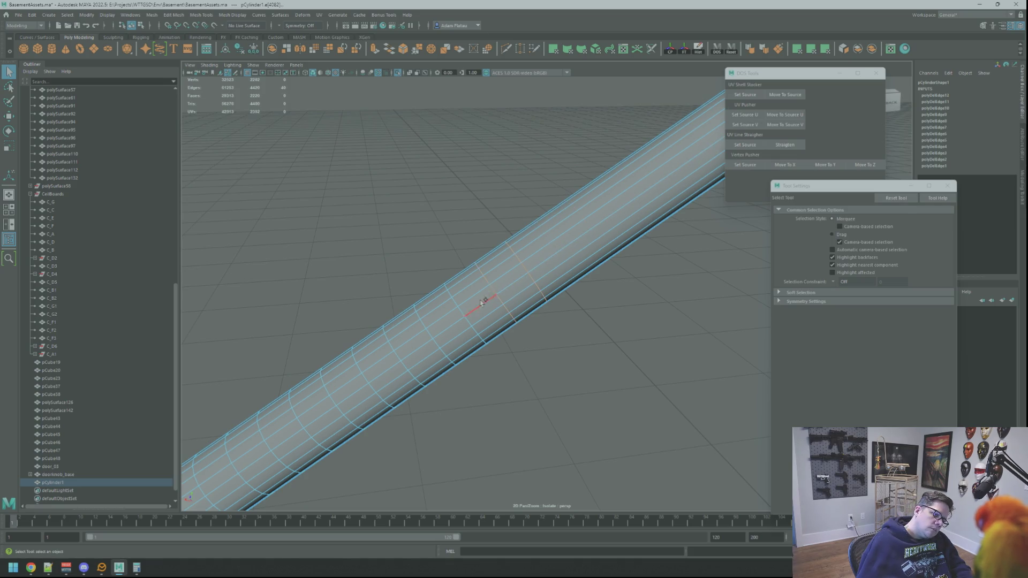
mouse_move(433, 332)
alt+mouse_down()
mouse_move(459, 246)
mouse_move(498, 223)
mouse_move(523, 244)
alt+mouse_up()
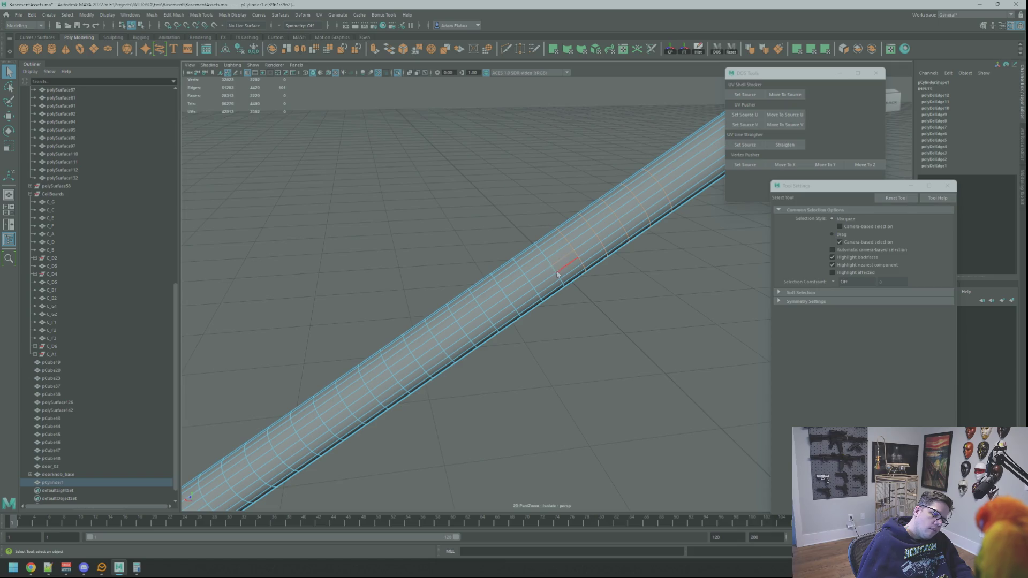
Step: Delete two more ring edge loops and a lengthwise loop along the handrail
double_click(526, 280)
shift+double_click(482, 308)
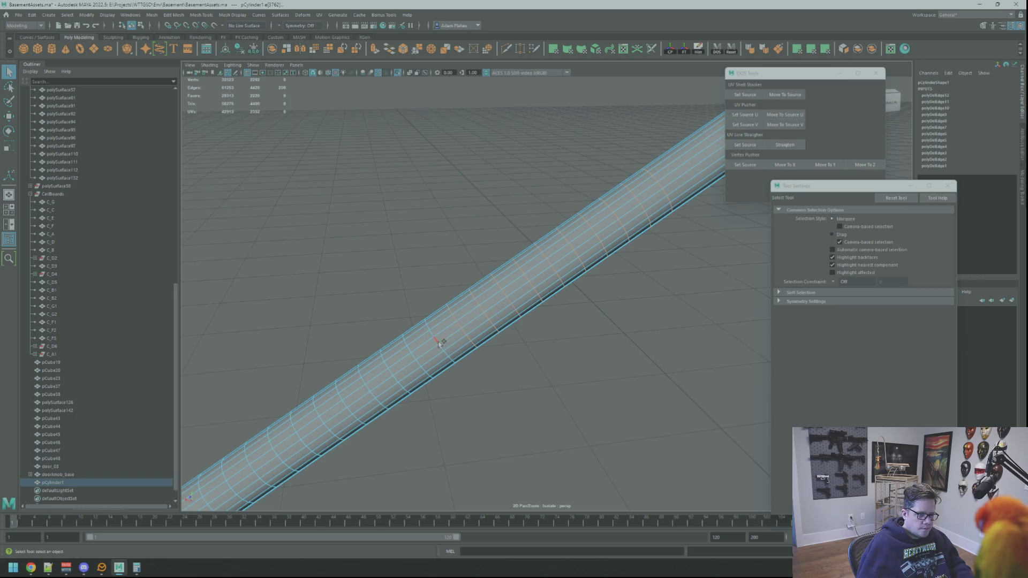
key(Delete)
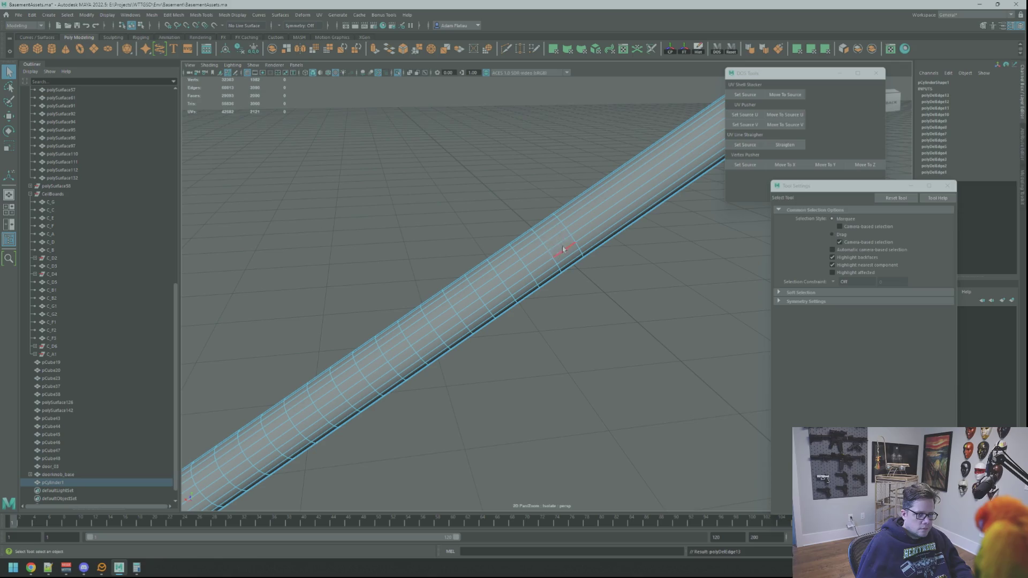
double_click(570, 233)
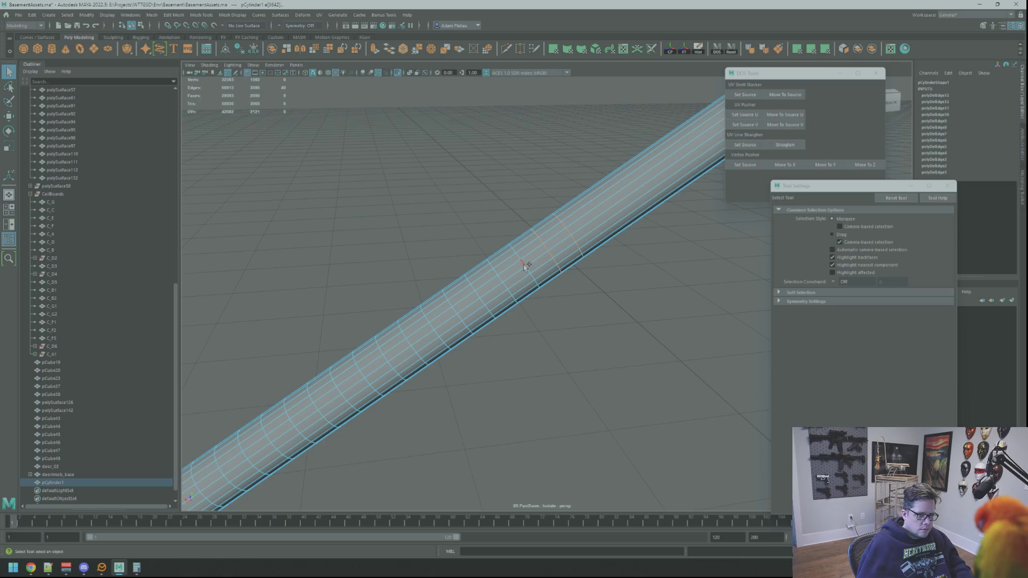
mouse_move(481, 297)
alt+middle_down()
mouse_move(486, 229)
mouse_move(578, 246)
alt+middle_up()
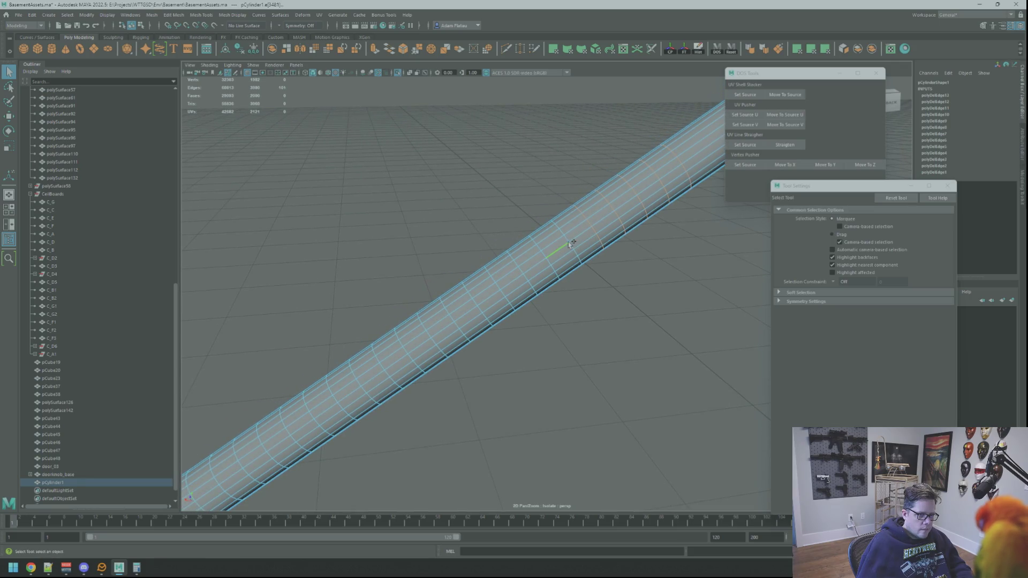
key(ctrl+Delete)
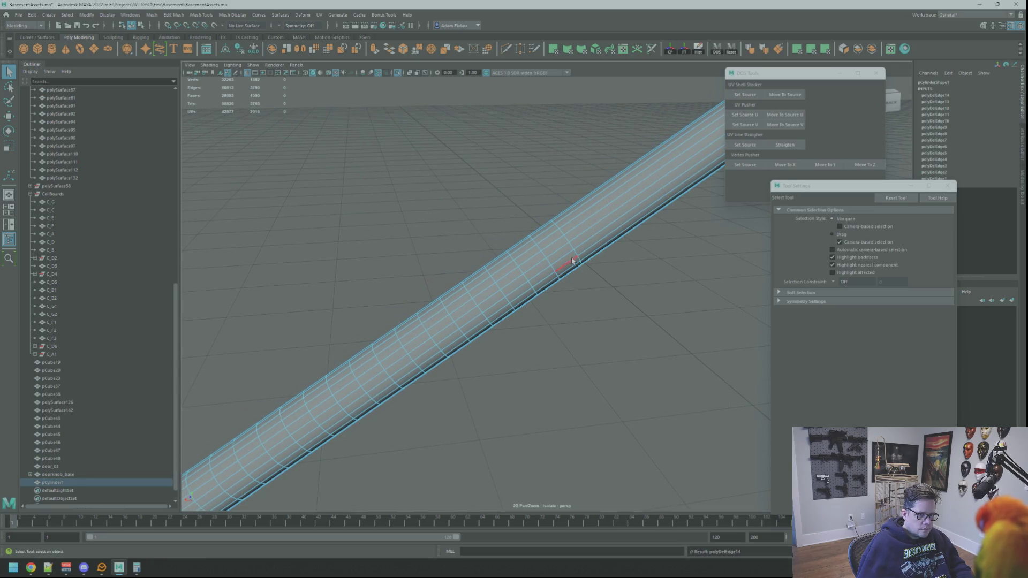
Step: Remove further ring loops and another lengthwise loop, undoing an accidental extra selection
double_click(557, 268)
shift+double_click(525, 277)
mouse_move(480, 313)
alt+mouse_down()
mouse_move(475, 248)
mouse_move(528, 245)
alt+mouse_up()
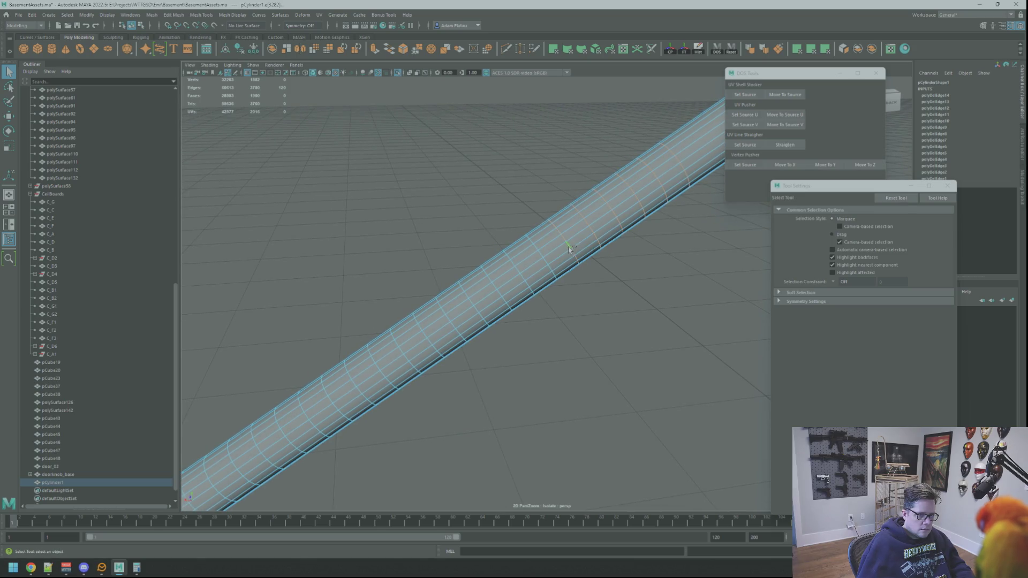
shift+double_click(523, 280)
key(ctrl+z)
key(ctrl+Delete)
shift+double_click(613, 223)
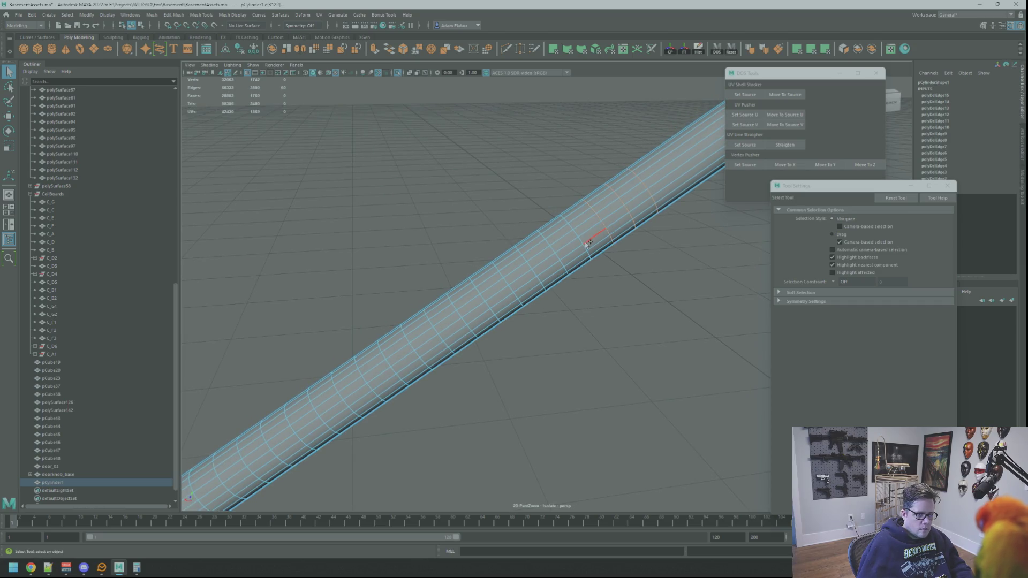
shift+double_click(582, 262)
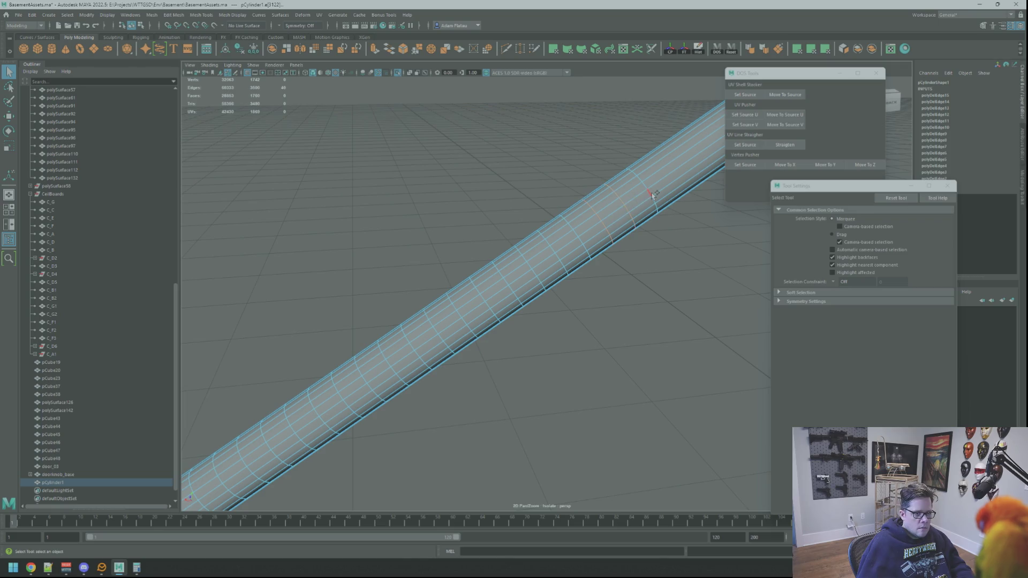
key(ctrl+Delete)
Step: Delete five surplus edge loops one at a time, including a lengthwise loop
double_click(565, 241)
key(ctrl+Delete)
double_click(554, 249)
key(ctrl+Delete)
double_click(520, 276)
key(ctrl+Delete)
double_click(510, 285)
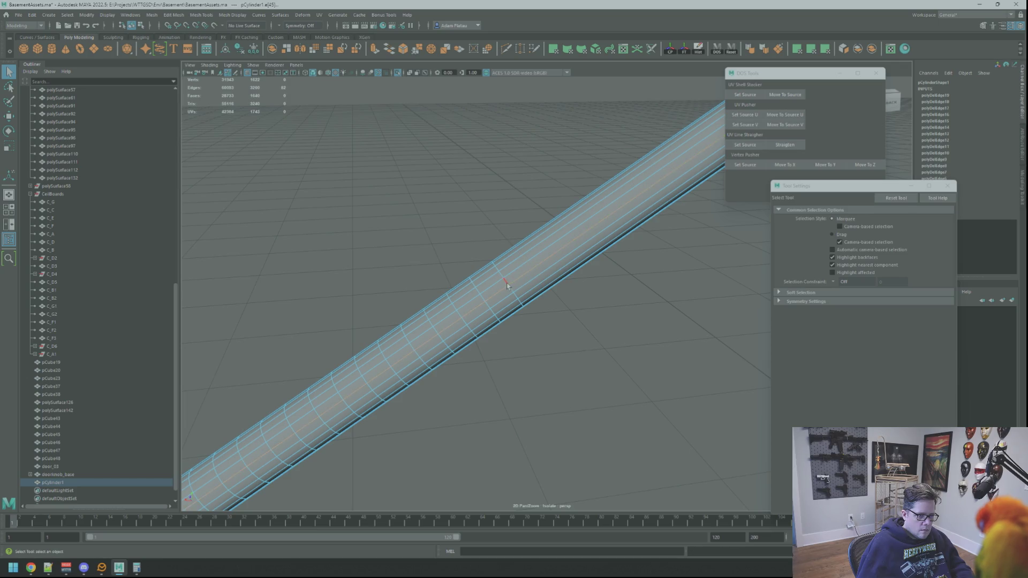
key(ctrl+Delete)
double_click(459, 268)
key(ctrl+Delete)
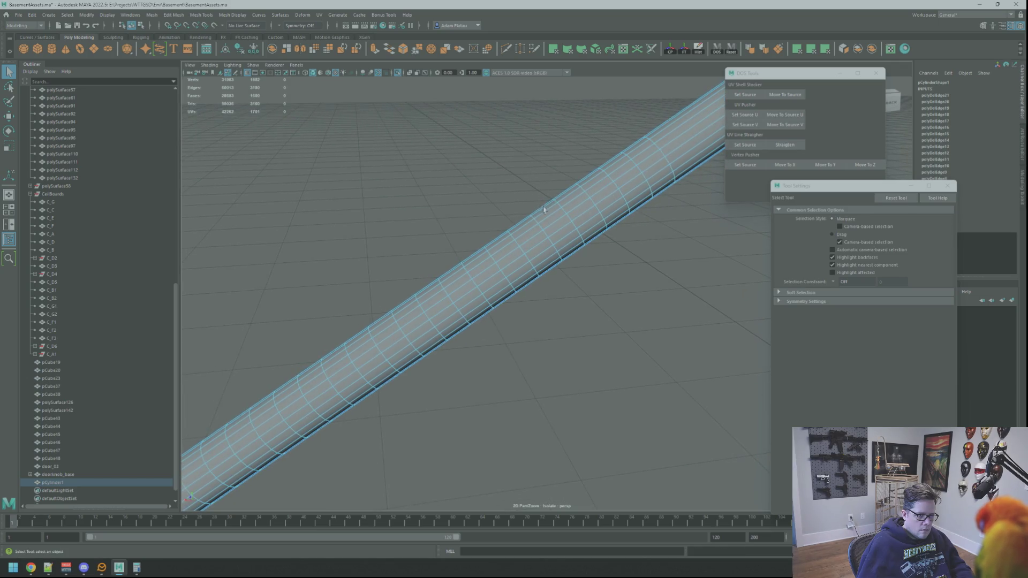
Step: Delete five more ring loops one by one along the handrail's upper section
double_click(659, 167)
key(ctrl+Delete)
double_click(639, 171)
key(ctrl+Delete)
double_click(615, 182)
key(ctrl+Delete)
click(592, 202)
key(ctrl+Delete)
double_click(568, 217)
key(ctrl+Delete)
Step: Remove a lengthwise edge loop and one final ring loop from the cylinder
double_click(550, 236)
double_click(528, 250)
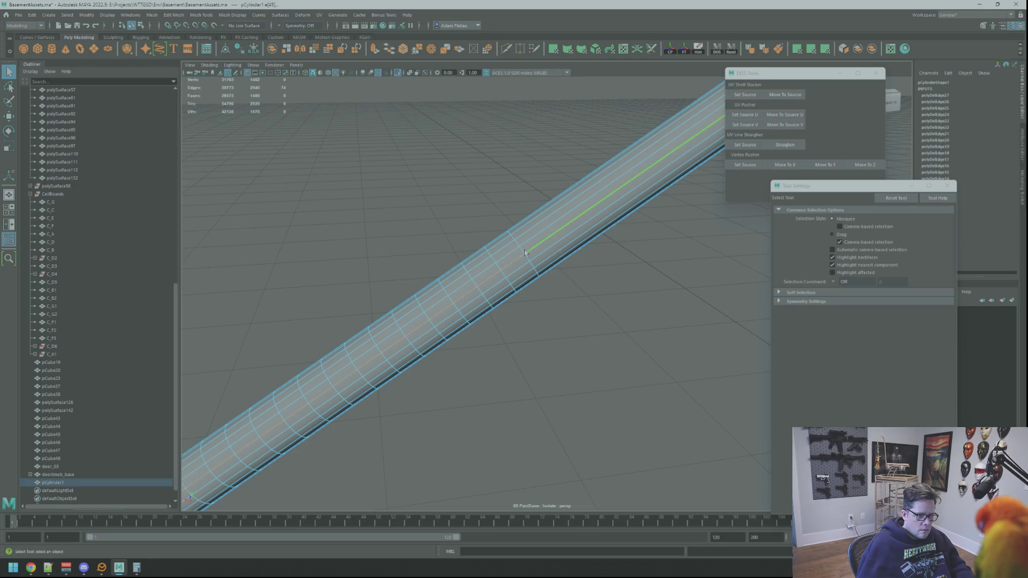
key(Delete)
click(498, 268)
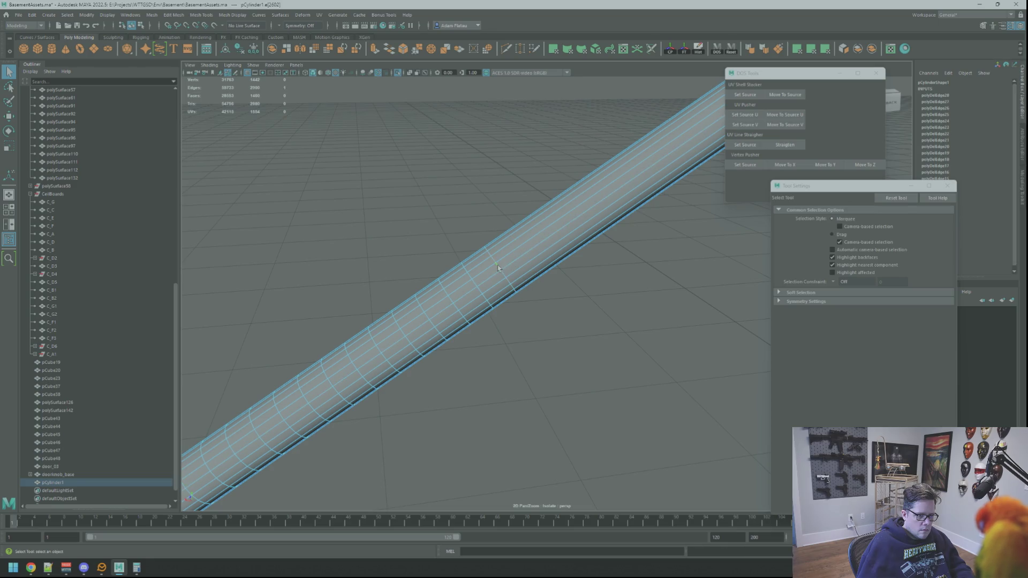
alt+drag(476, 239, 519, 213)
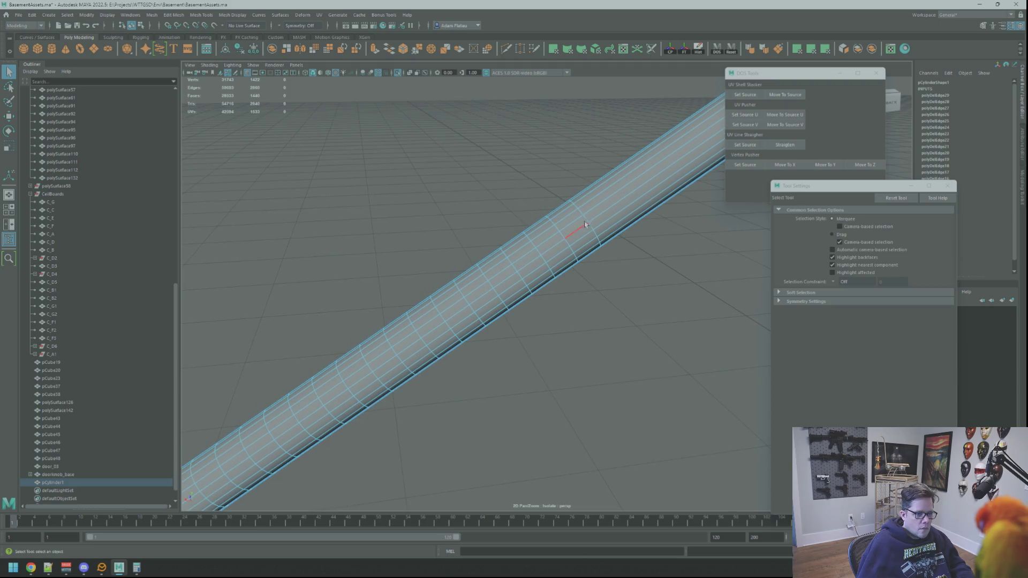
key(Delete)
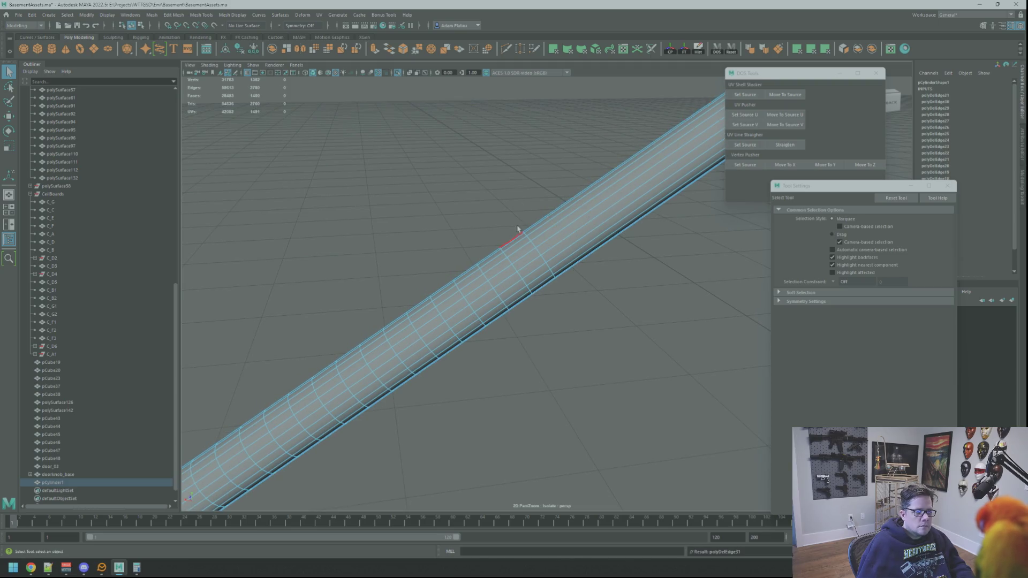
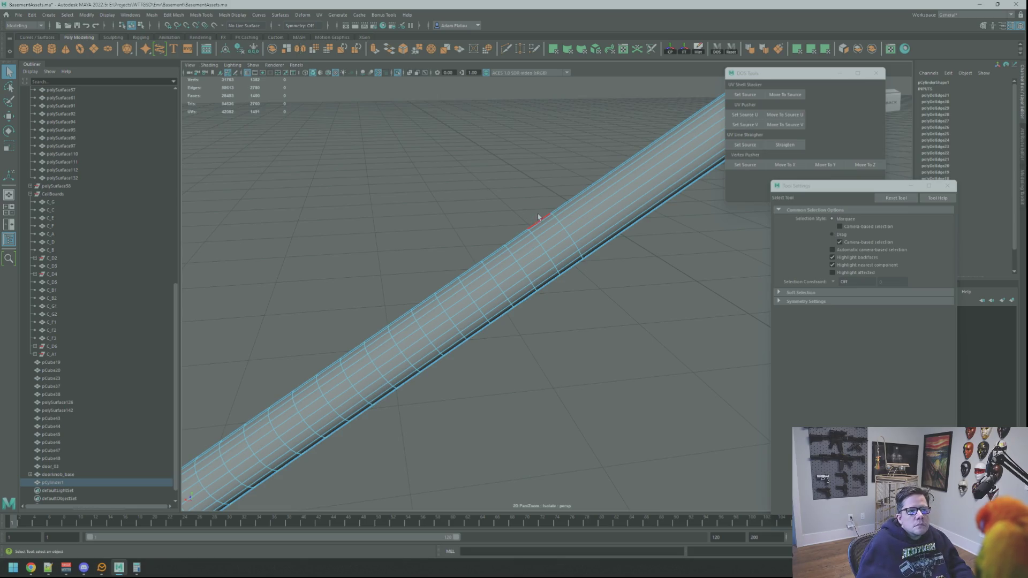
Step: Delete a first batch of redundant lengthwise edge loops from the handrail cylinder
mouse_move(518, 188)
alt+mouse_down()
mouse_move(482, 198)
mouse_move(584, 227)
alt+mouse_up()
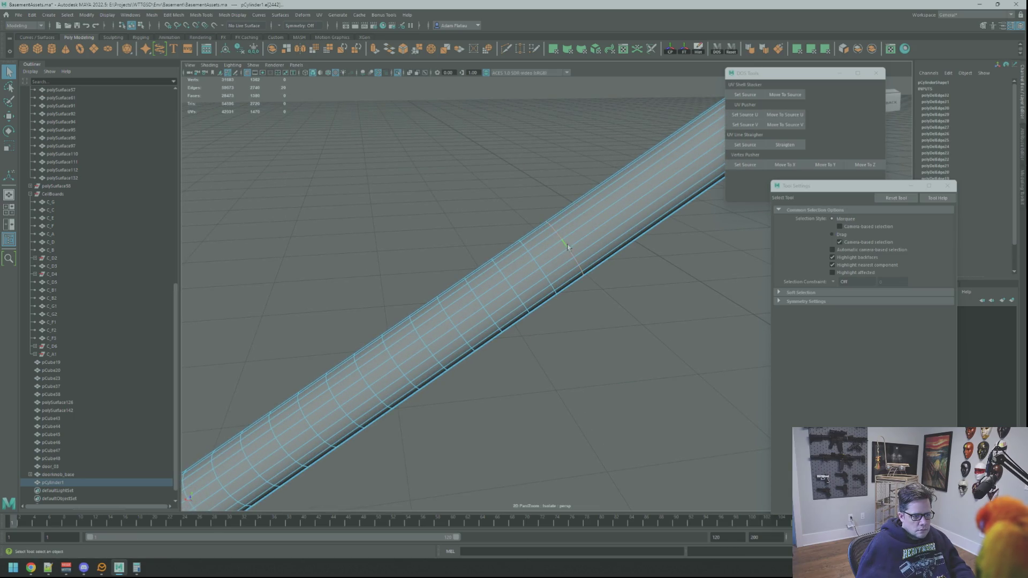
double_click(508, 289)
key(Delete)
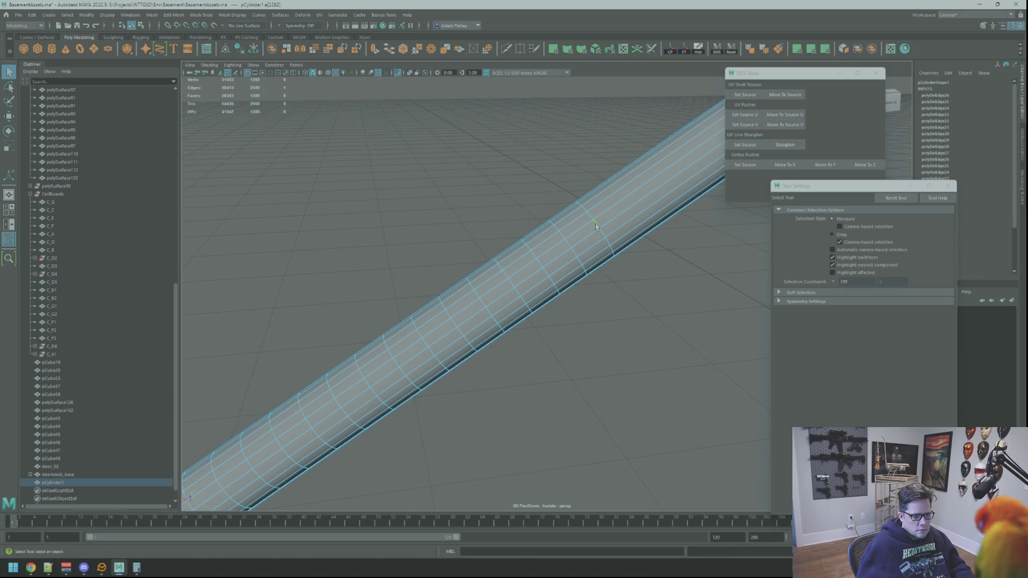
double_click(569, 242)
key(Delete)
double_click(552, 250)
key(Delete)
double_click(509, 285)
key(Delete)
alt+middle_drag(500, 275, 510, 219)
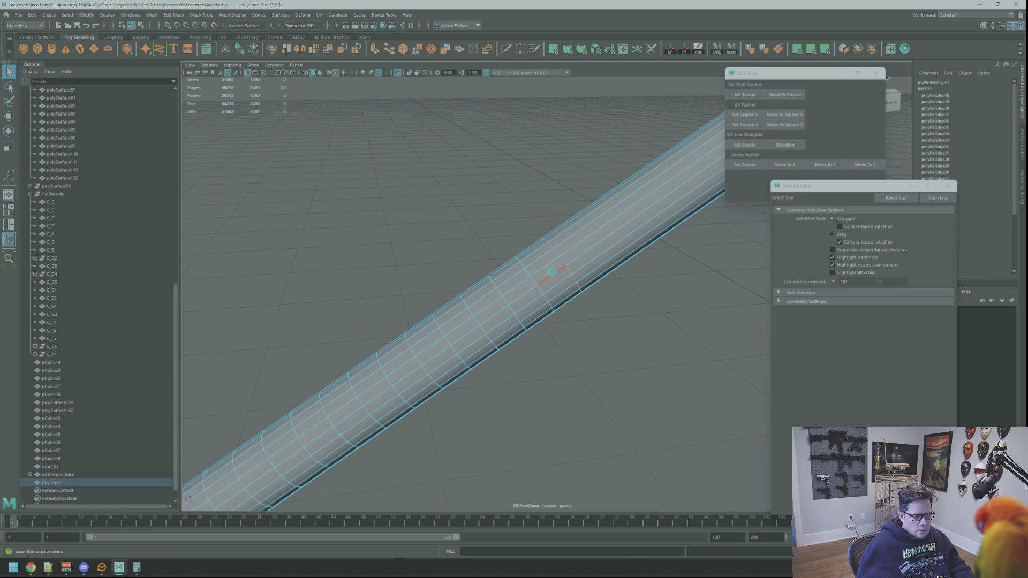
double_click(552, 272)
key(Delete)
double_click(503, 301)
key(Delete)
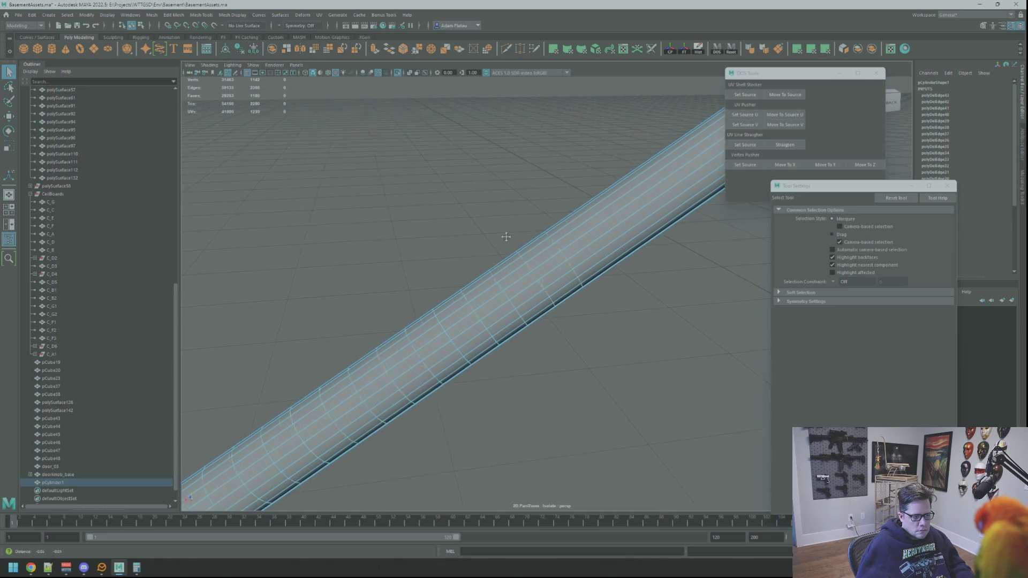
double_click(561, 255)
key(Delete)
double_click(533, 269)
key(Delete)
double_click(574, 246)
key(Delete)
double_click(519, 288)
key(Delete)
double_click(575, 236)
key(Delete)
double_click(555, 260)
double_click(527, 279)
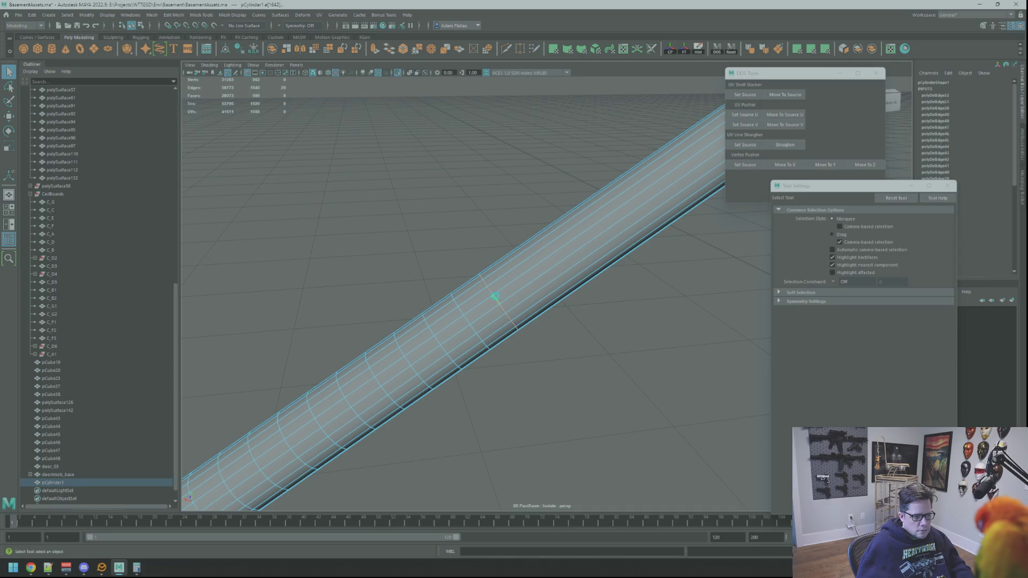
key(Delete)
double_click(561, 231)
key(Delete)
double_click(529, 252)
key(Delete)
Step: Remove more redundant edge loops further along the handrail cylinder
alt+drag(495, 231, 566, 231)
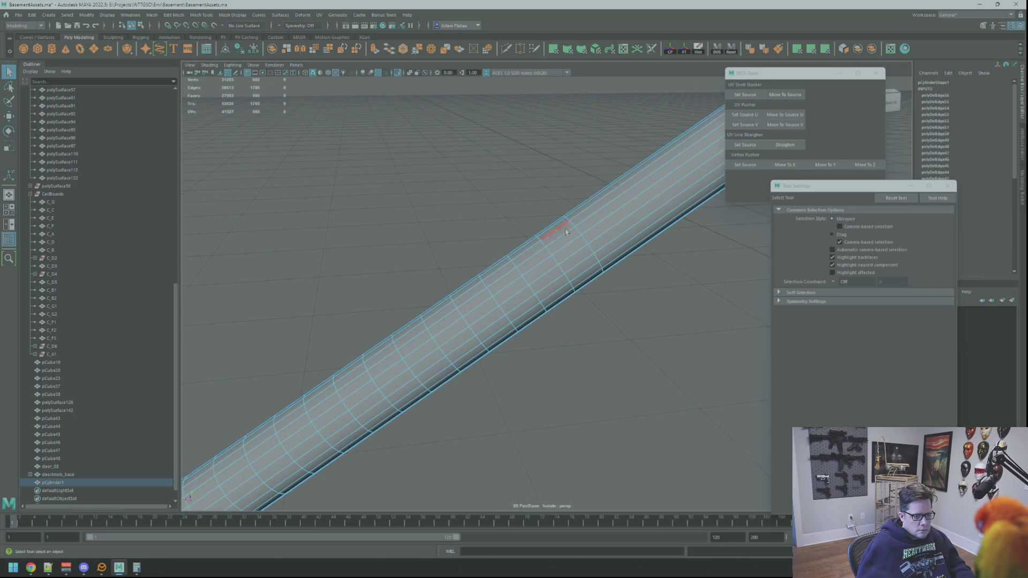
double_click(590, 243)
key(Delete)
double_click(560, 265)
key(Delete)
mouse_move(480, 252)
alt+mouse_down()
mouse_move(509, 225)
mouse_move(563, 230)
alt+mouse_up()
double_click(562, 236)
key(Delete)
double_click(537, 257)
key(Delete)
double_click(534, 259)
key(Delete)
double_click(498, 261)
key(Delete)
alt+drag(498, 260, 526, 232)
alt+middle_drag(526, 232, 569, 230)
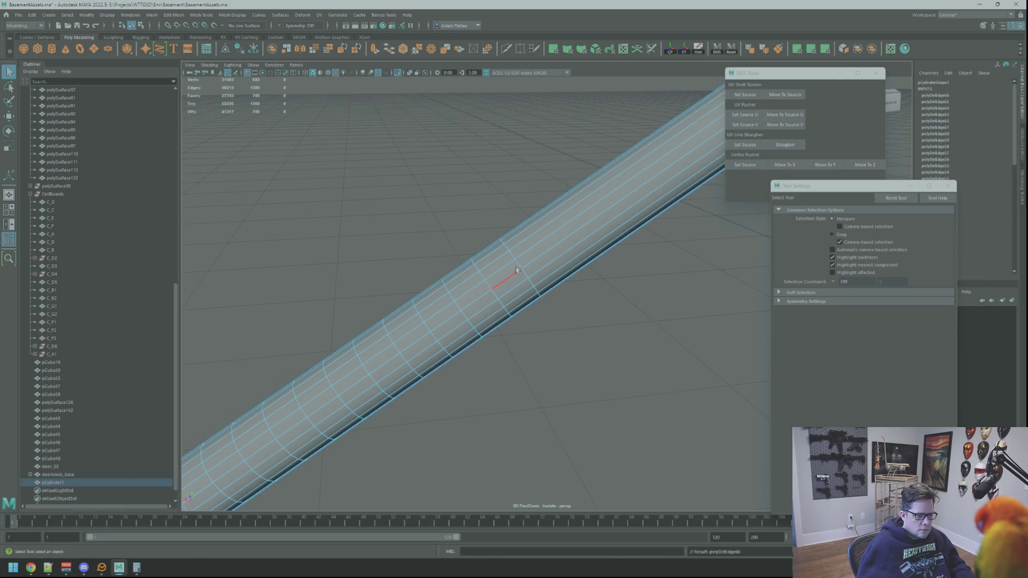
double_click(489, 289)
key(Delete)
alt+middle_drag(488, 289, 590, 222)
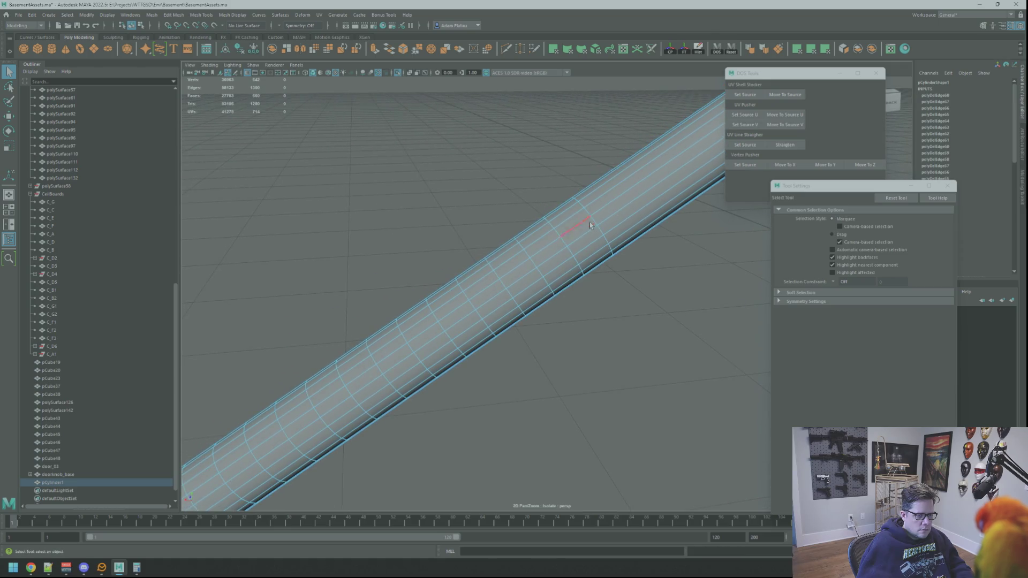
double_click(592, 223)
key(Delete)
double_click(503, 288)
key(Delete)
double_click(474, 308)
key(Delete)
double_click(442, 326)
key(Delete)
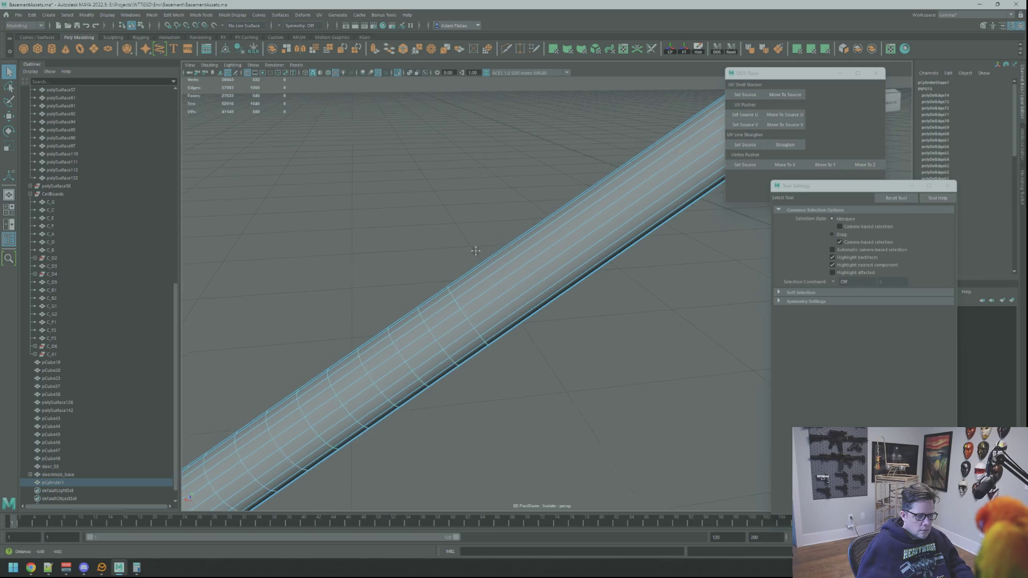
mouse_move(537, 207)
alt+right_down()
mouse_move(294, 202)
mouse_move(505, 225)
mouse_move(526, 261)
alt+right_up()
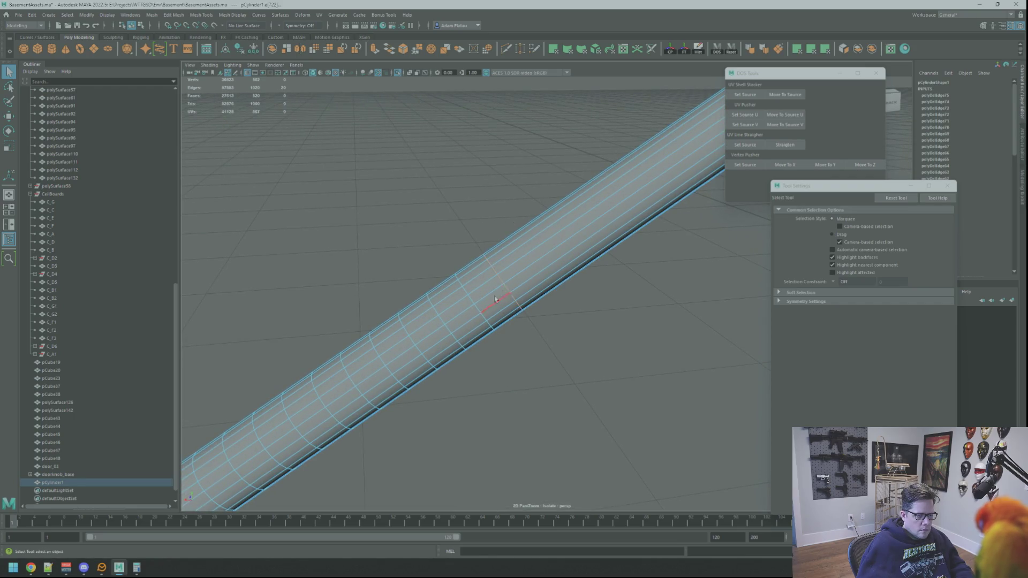
double_click(478, 311)
key(Delete)
alt+middle_drag(479, 310, 586, 230)
double_click(584, 233)
key(Delete)
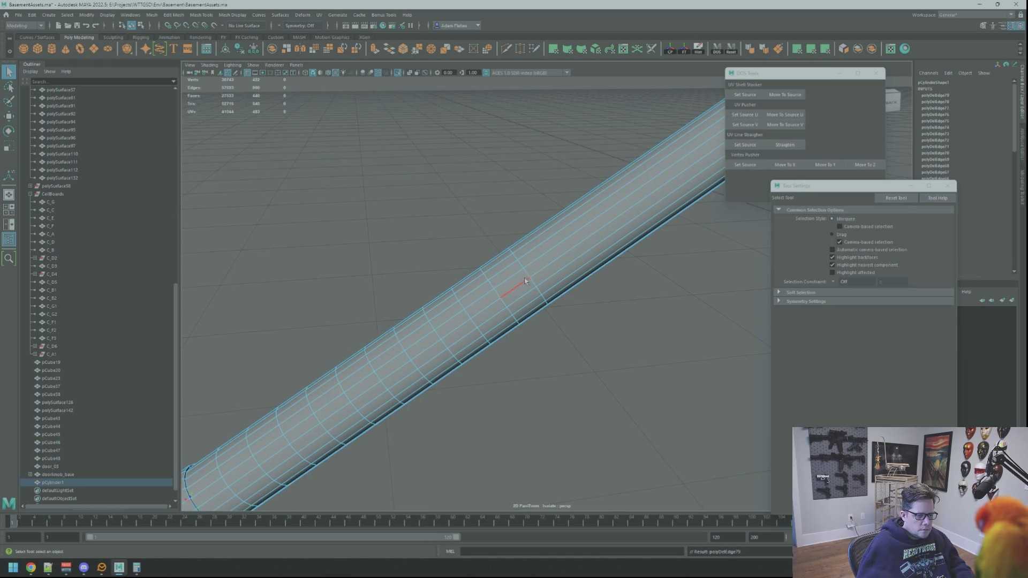
key(Delete)
alt+middle_drag(497, 298, 543, 218)
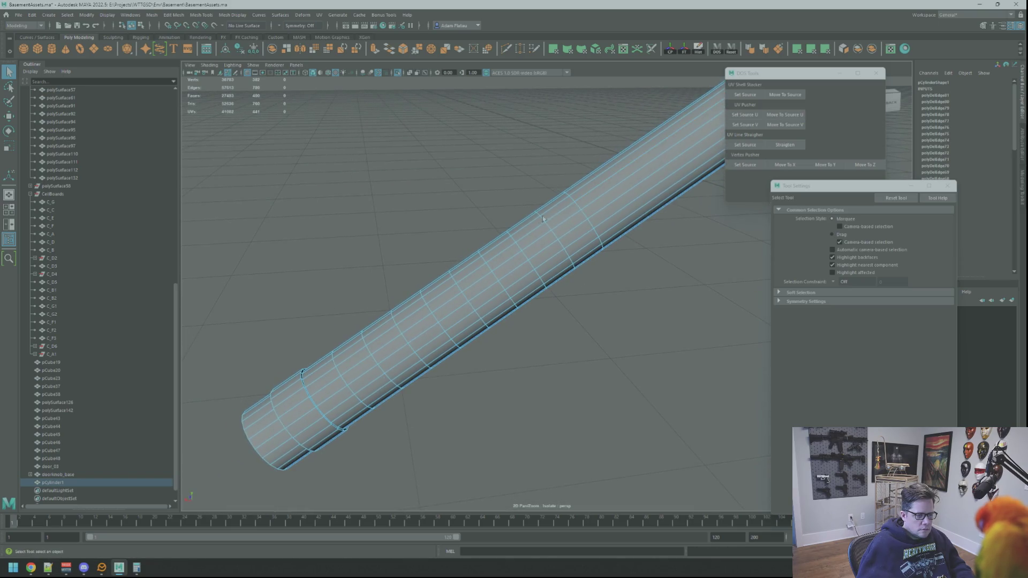
Step: Delete the extra circumferential edge loops near the cylinder's end
double_click(582, 210)
key(Delete)
double_click(524, 260)
key(Delete)
double_click(498, 278)
key(Delete)
double_click(472, 298)
key(Delete)
mouse_move(471, 248)
alt+middle_down()
mouse_move(515, 216)
mouse_move(531, 259)
alt+middle_up()
double_click(504, 289)
key(Delete)
double_click(476, 309)
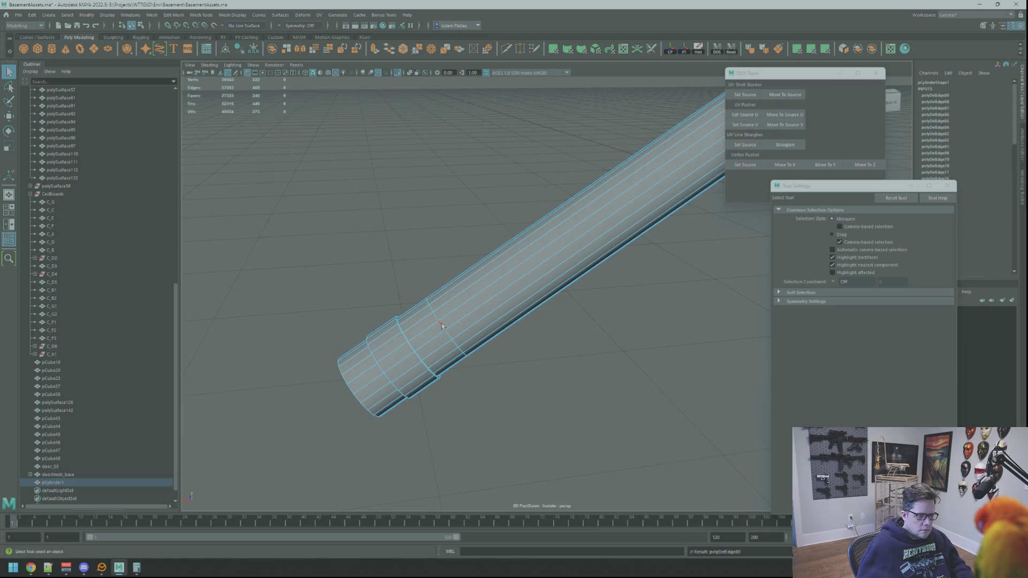
key(Delete)
alt+drag(434, 260, 489, 236)
right_drag(489, 230, 508, 214)
mouse_move(509, 214)
alt+mouse_down()
mouse_move(529, 235)
mouse_move(493, 239)
mouse_move(472, 297)
alt+mouse_up()
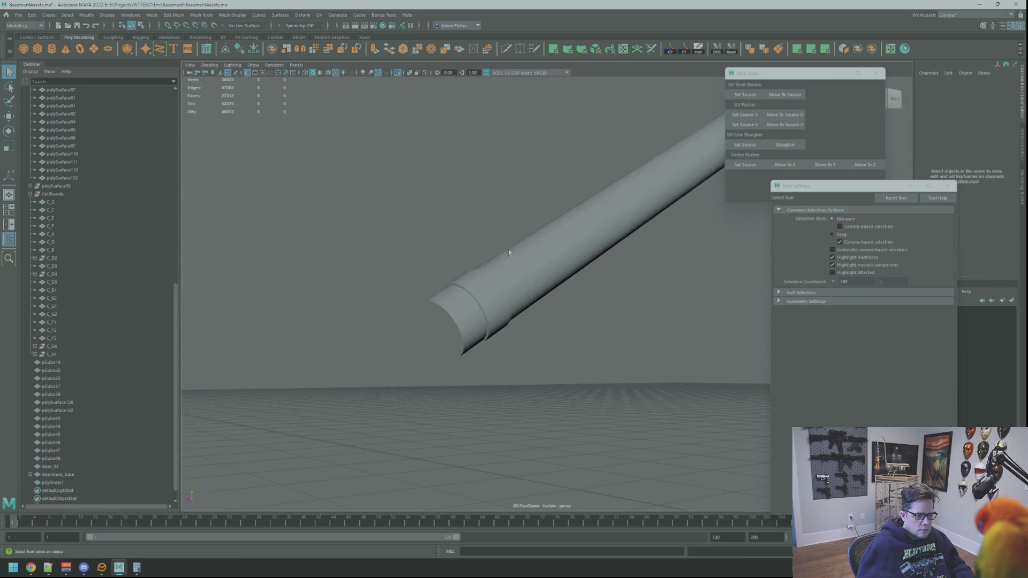
Step: Select the end cap's rim edge loop and bevel it with 3 segments
click(473, 299)
key(F9)
click(473, 299)
key(f)
scroll(477, 284, down, 5)
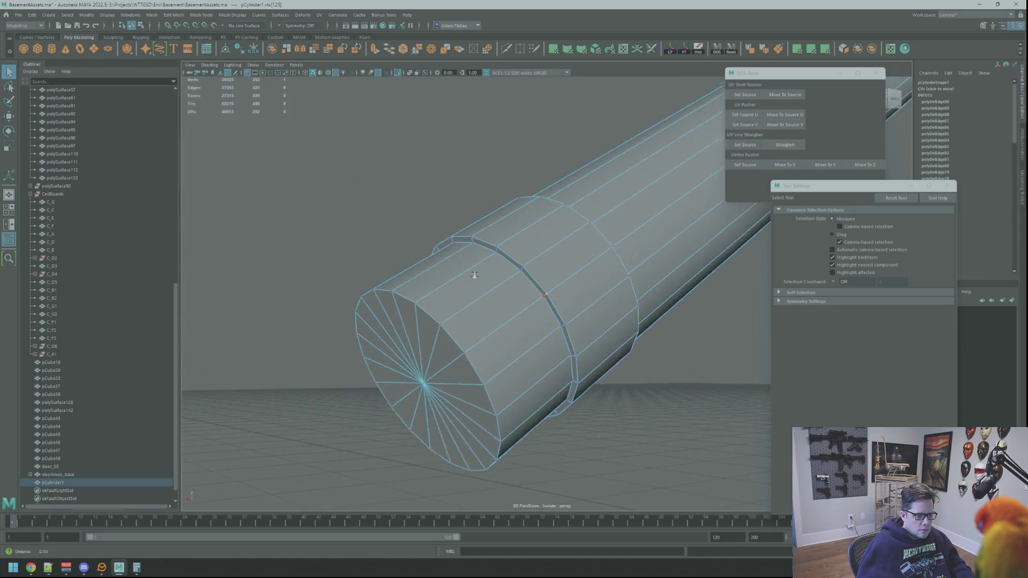
key(F10)
double_click(375, 375)
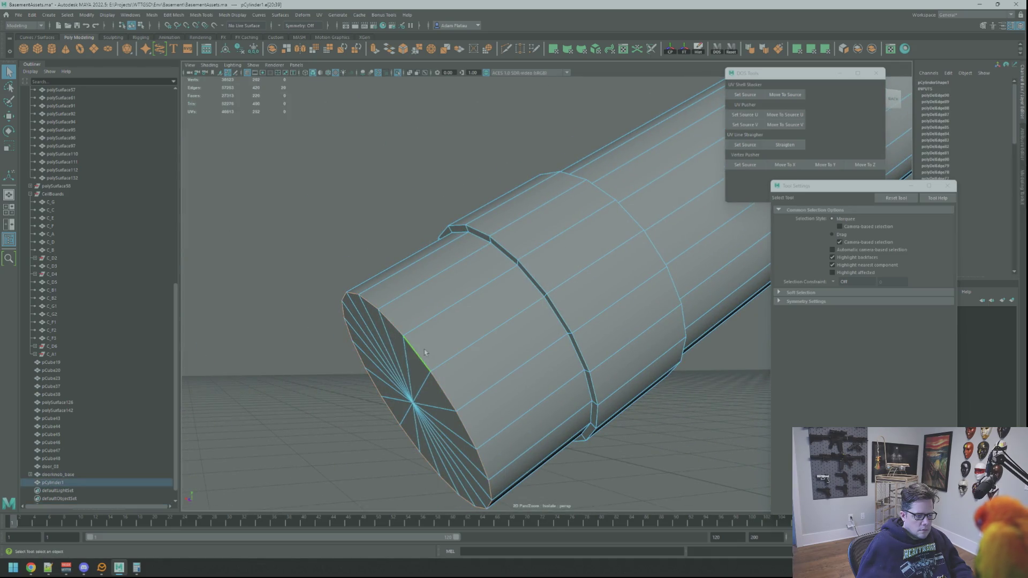
click(1021, 183)
click(986, 265)
scroll(601, 242, up, 2)
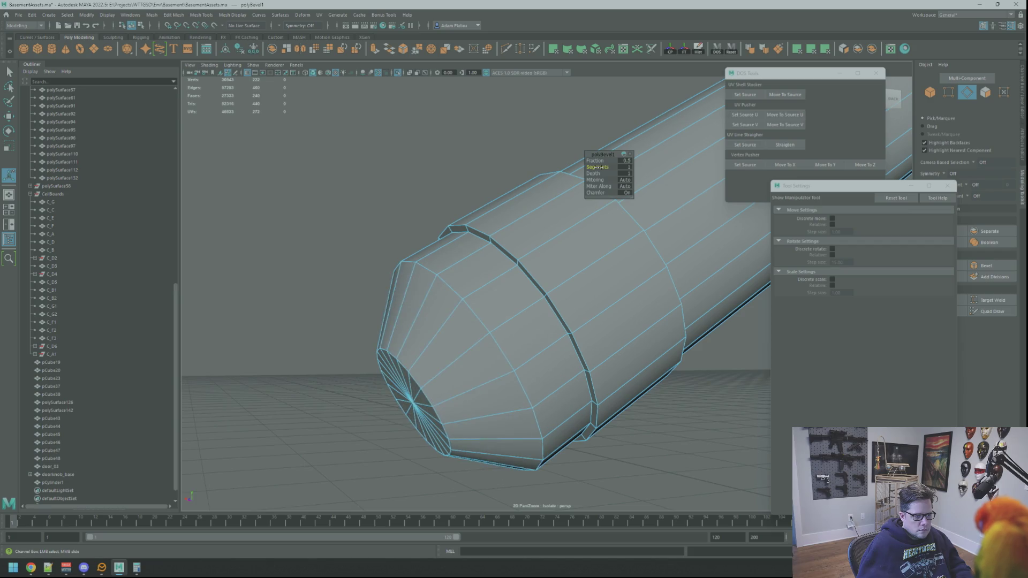
drag(600, 167, 594, 161)
Step: Undo the bevel and reselect the end cap's rim edge loop
key(ctrl+z)
key(ctrl+z)
key(ctrl+z)
key(q)
right_drag(447, 271, 433, 351)
double_click(434, 351)
key(f)
scroll(578, 177, up, 5)
mouse_move(541, 245)
alt+mouse_down()
mouse_move(457, 259)
mouse_move(409, 287)
alt+mouse_up()
scroll(410, 289, down, 5)
scroll(508, 214, up, 4)
scroll(514, 257, up, 4)
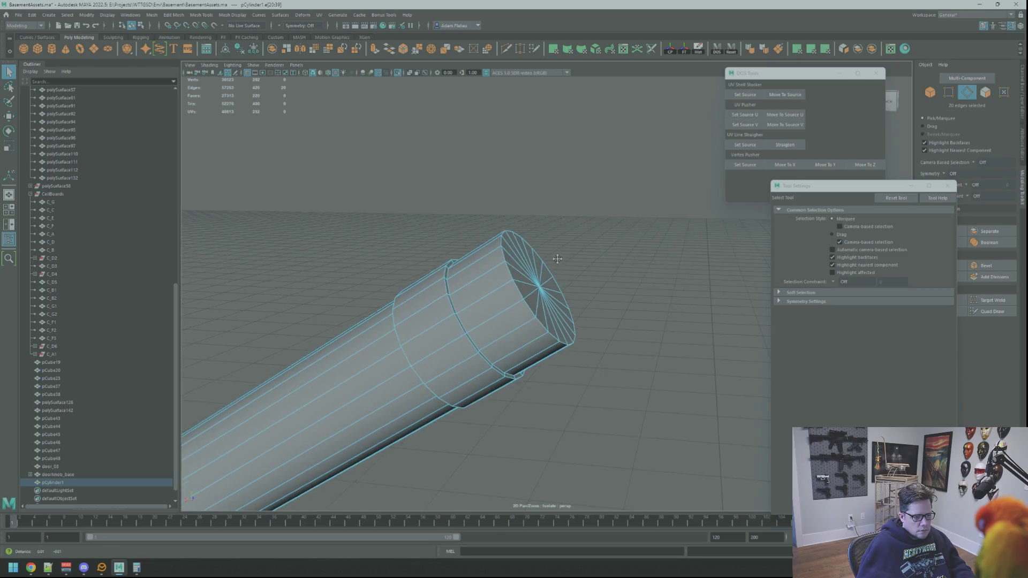
scroll(555, 267, up, 3)
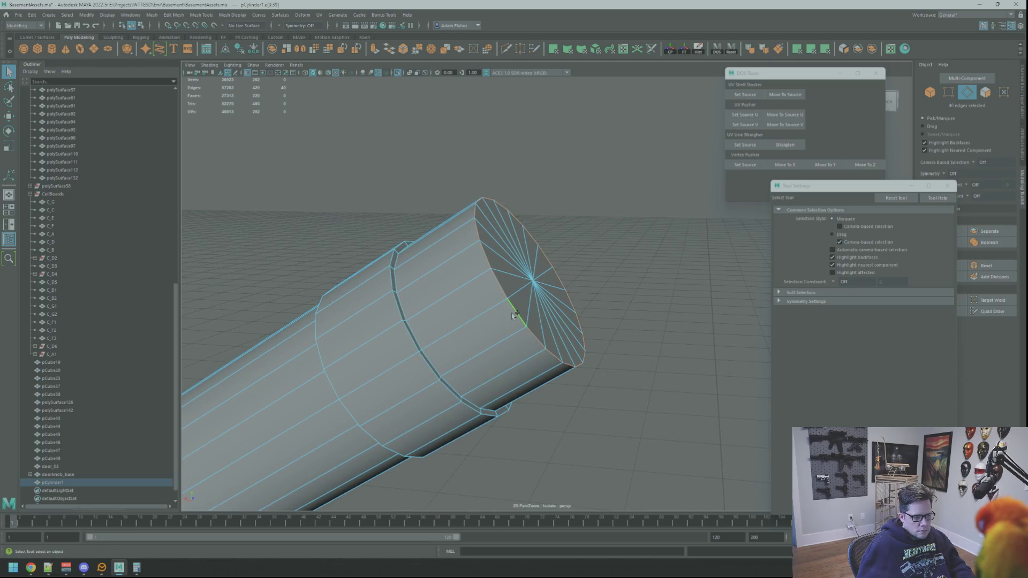
Step: Bevel the selected rim edges, raising the segments to 4
click(990, 265)
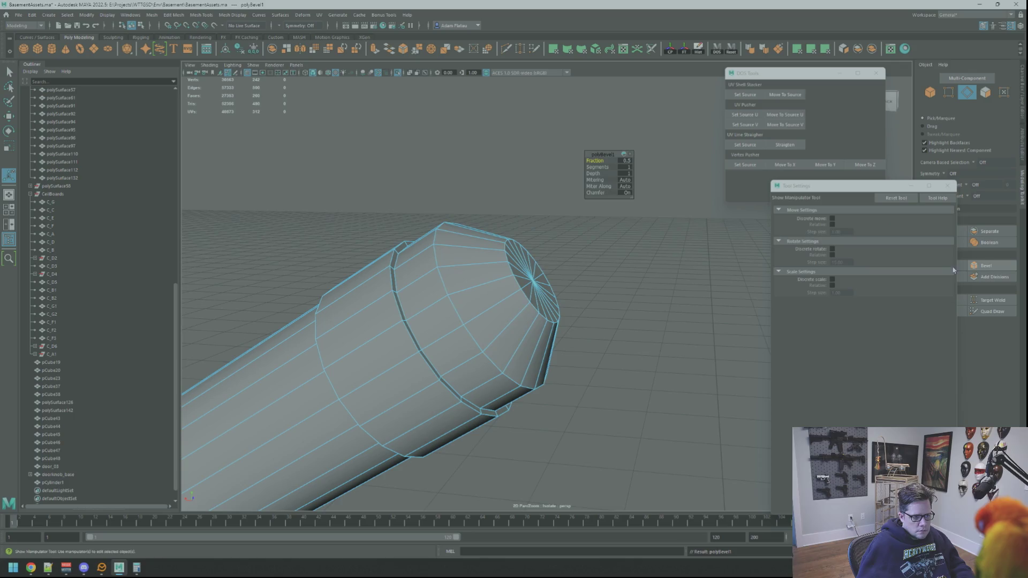
mouse_move(598, 166)
mouse_down()
mouse_move(608, 165)
mouse_move(588, 161)
mouse_up()
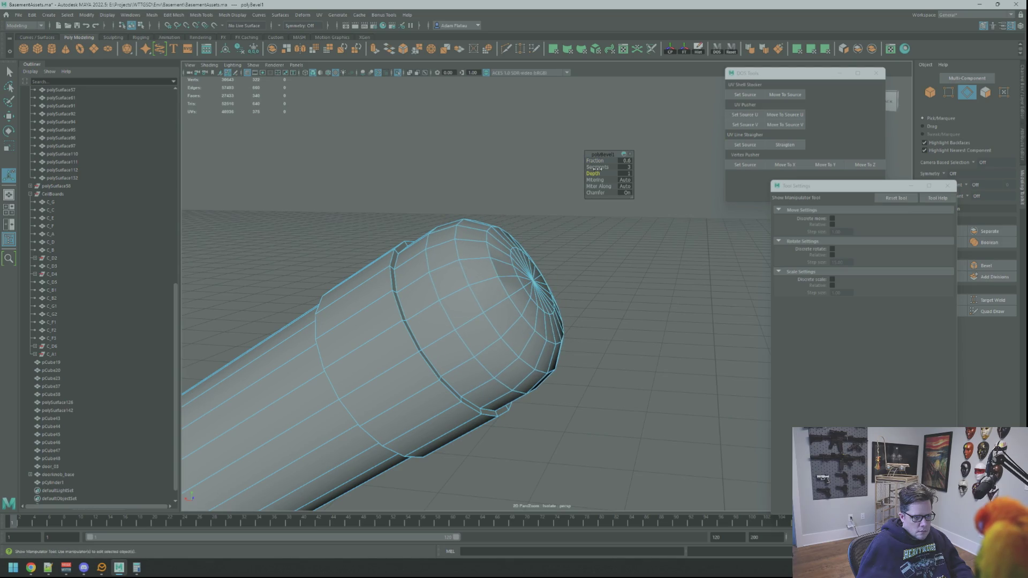
drag(595, 167, 601, 167)
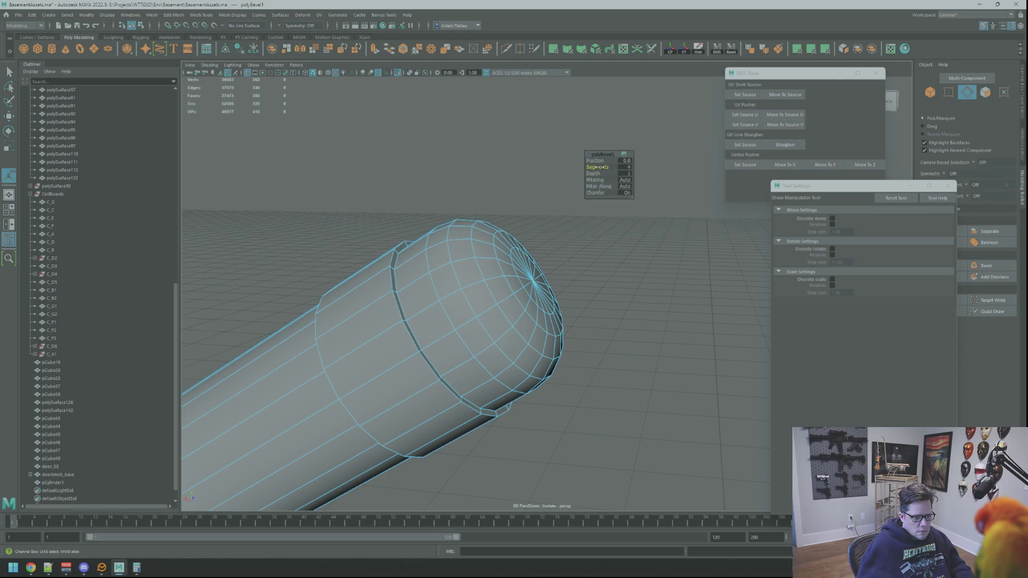
key(q)
Step: Reselect the cylinder and pick an edge loop on its rounded end, then return to object mode
key(F8)
click(538, 194)
alt+drag(533, 198, 523, 213)
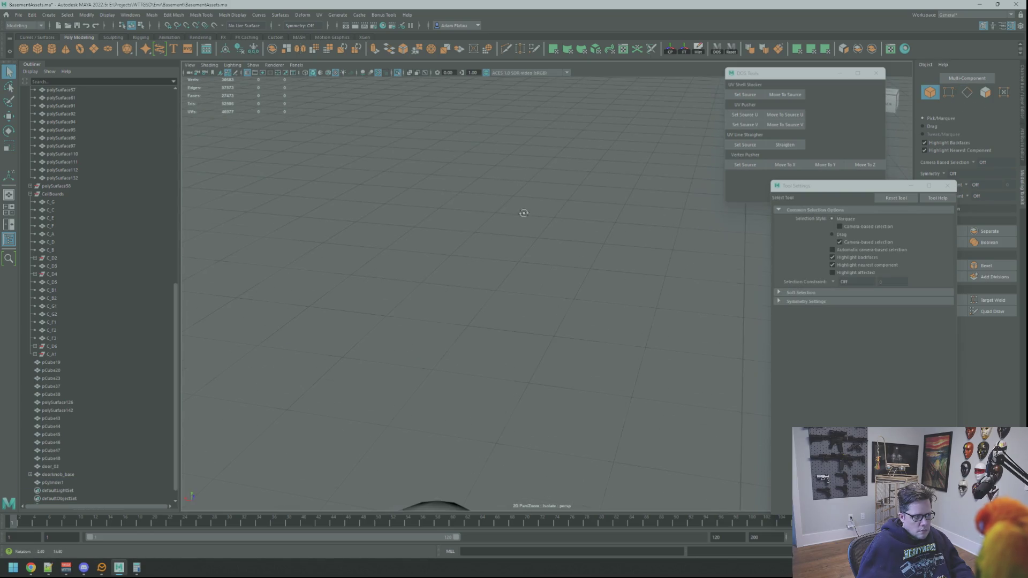
mouse_move(483, 347)
alt+mouse_down()
mouse_move(505, 231)
mouse_move(517, 254)
alt+mouse_up()
click(518, 254)
mouse_move(515, 253)
right_down()
mouse_move(531, 242)
mouse_move(514, 233)
right_up()
double_click(488, 260)
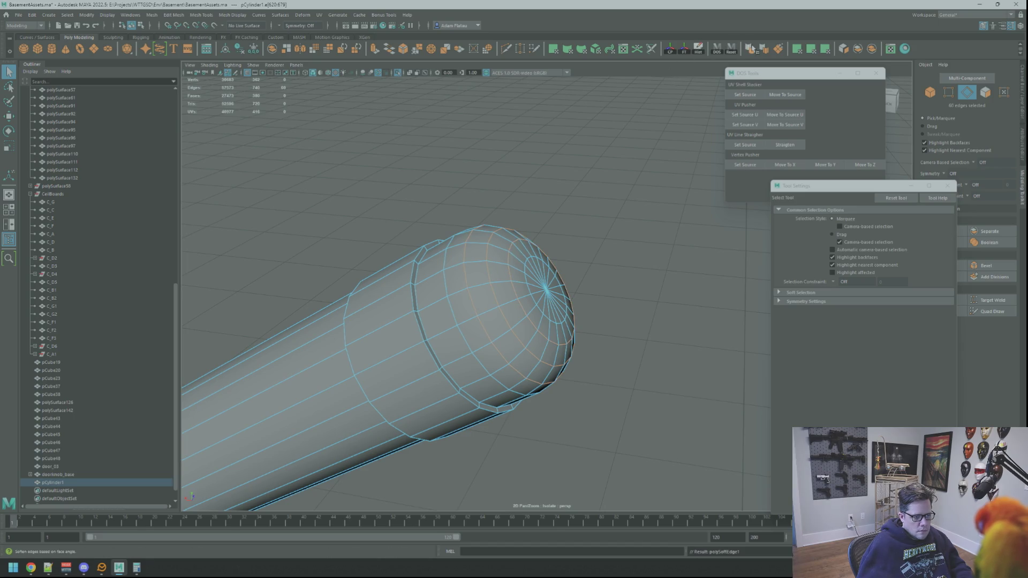
key(F8)
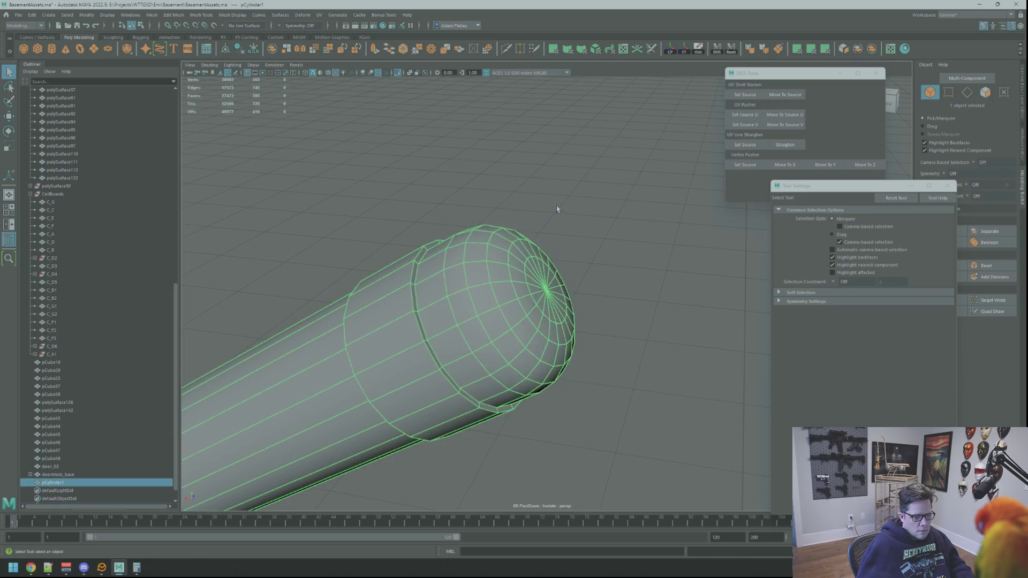
Step: Reselect the handrail cylinder and frame the view on its end
click(557, 211)
scroll(530, 225, down, 6)
mouse_move(540, 230)
alt+mouse_down()
mouse_move(537, 218)
mouse_move(592, 186)
mouse_move(515, 285)
mouse_move(464, 271)
alt+mouse_up()
scroll(463, 271, down, 5)
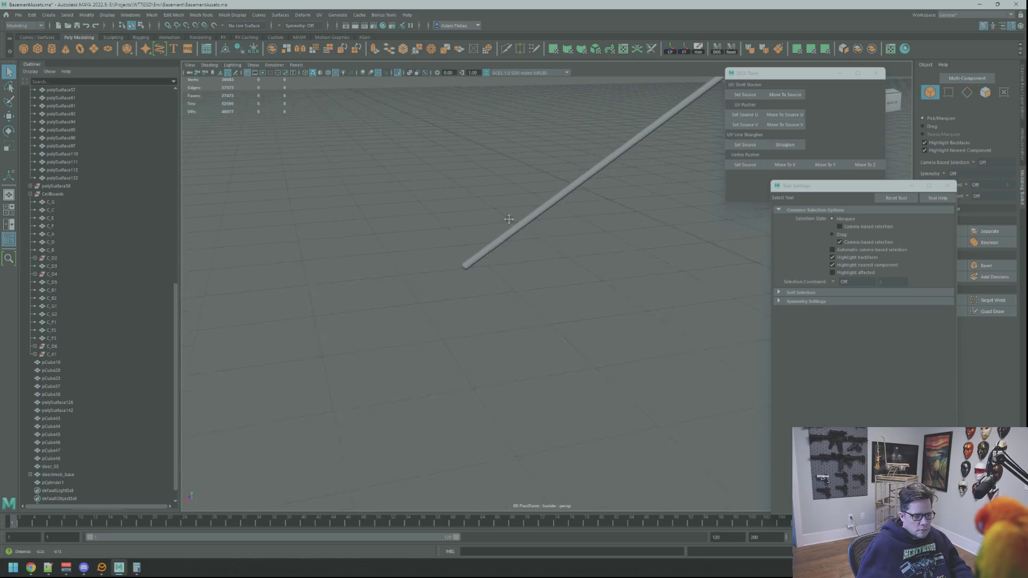
click(423, 221)
right_drag(424, 220, 391, 218)
click(428, 225)
key(f)
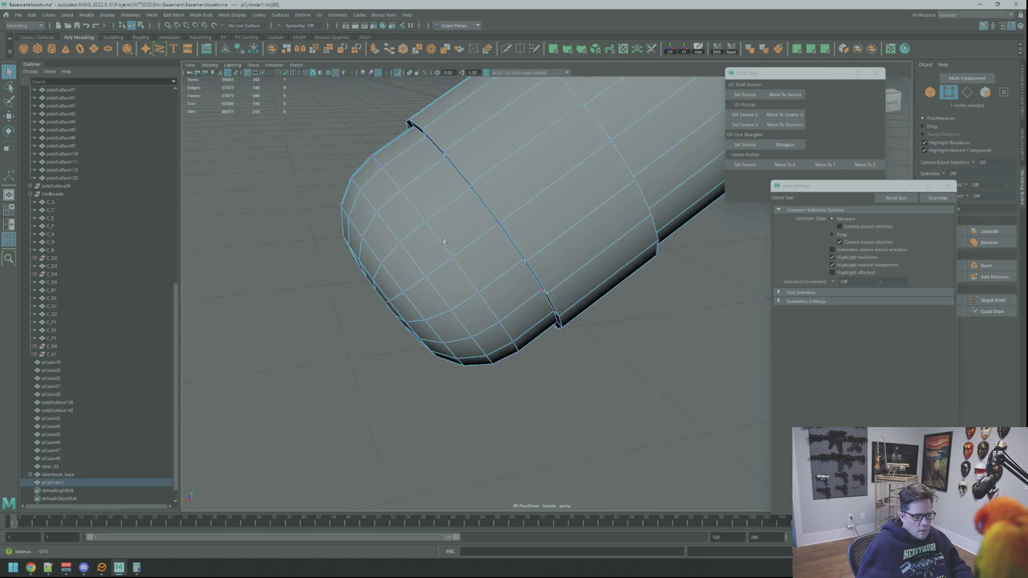
scroll(437, 234, down, 5)
scroll(561, 262, up, 8)
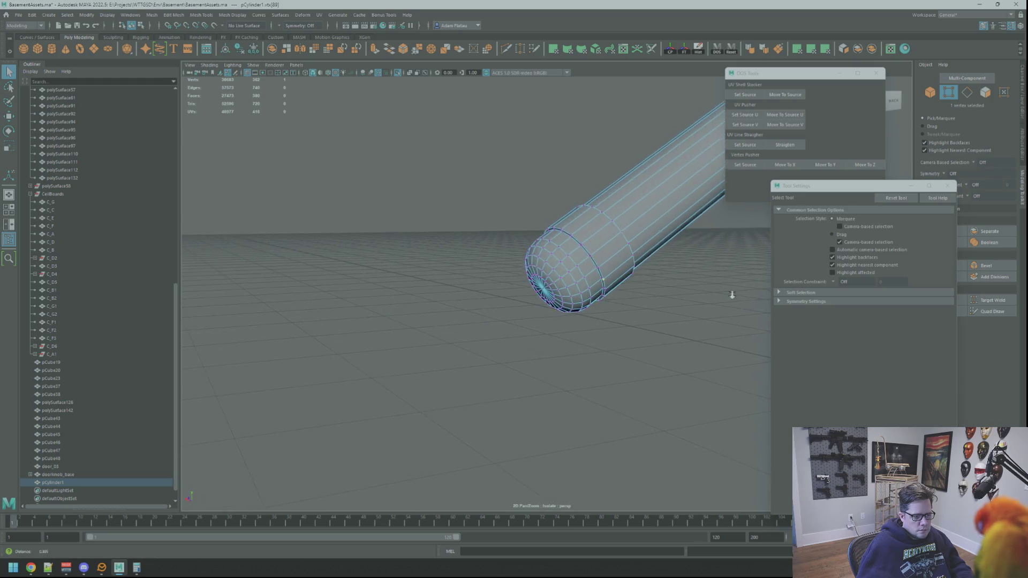
Step: Select the edge loop near the cylinder's end, then clear the selection and return to edge mode
right_drag(502, 258, 490, 237)
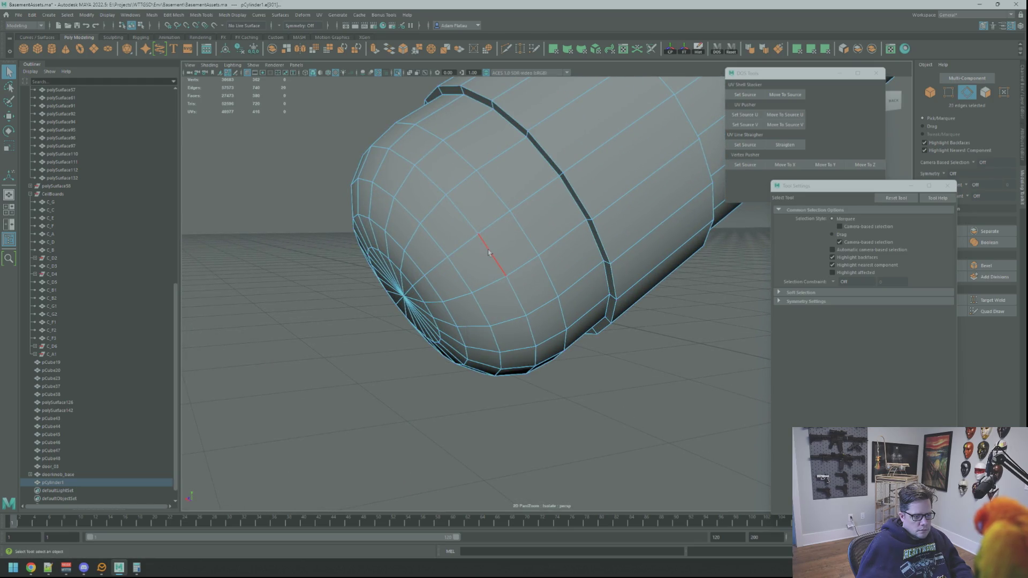
shift+double_click(435, 289)
mouse_move(435, 289)
alt+mouse_down()
mouse_move(481, 291)
mouse_move(522, 270)
alt+mouse_up()
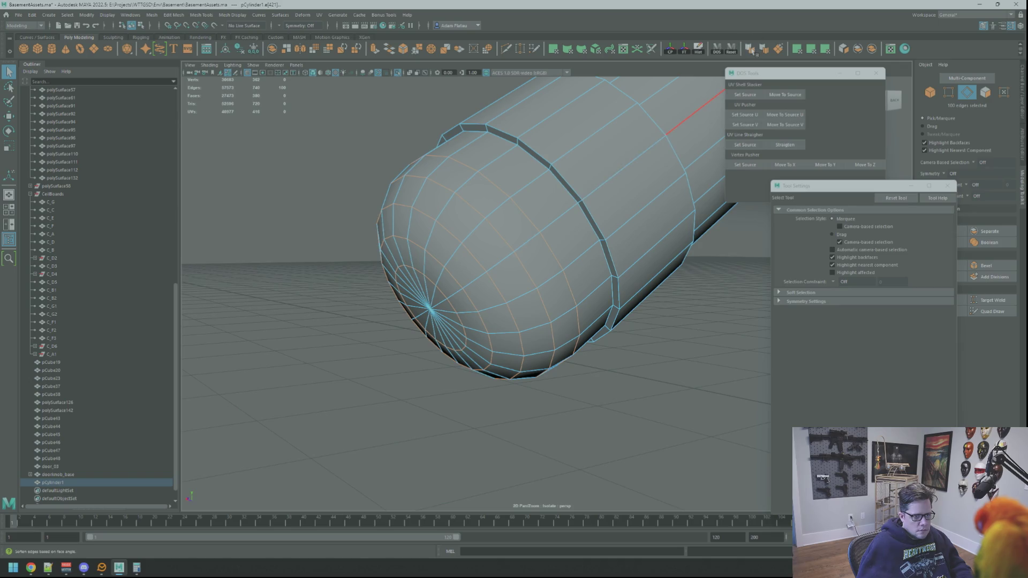
right_drag(482, 160, 508, 130)
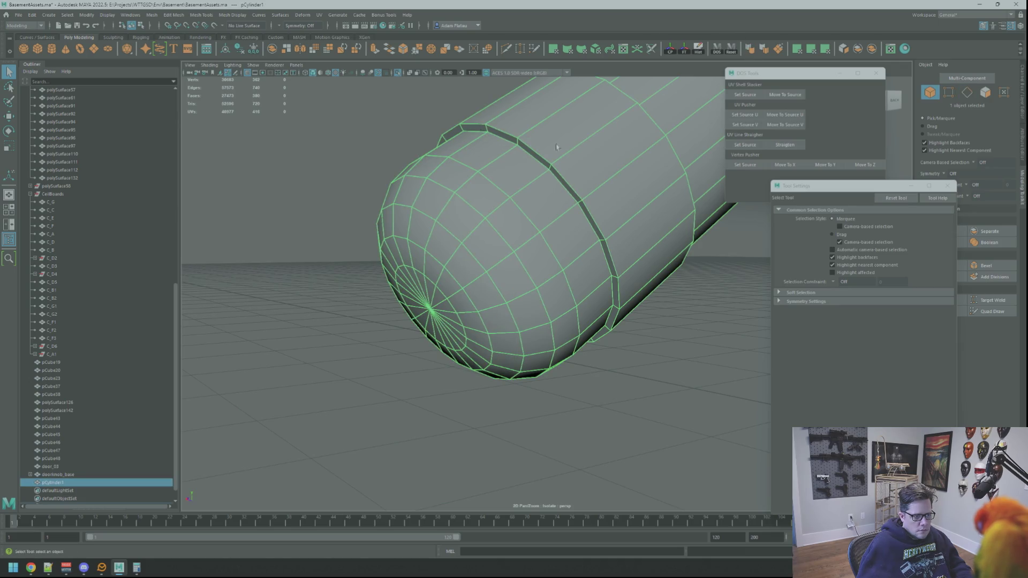
scroll(556, 147, down, 3)
click(534, 176)
mouse_move(534, 176)
alt+mouse_down()
mouse_move(507, 204)
mouse_move(532, 264)
alt+mouse_up()
right_drag(533, 264, 522, 273)
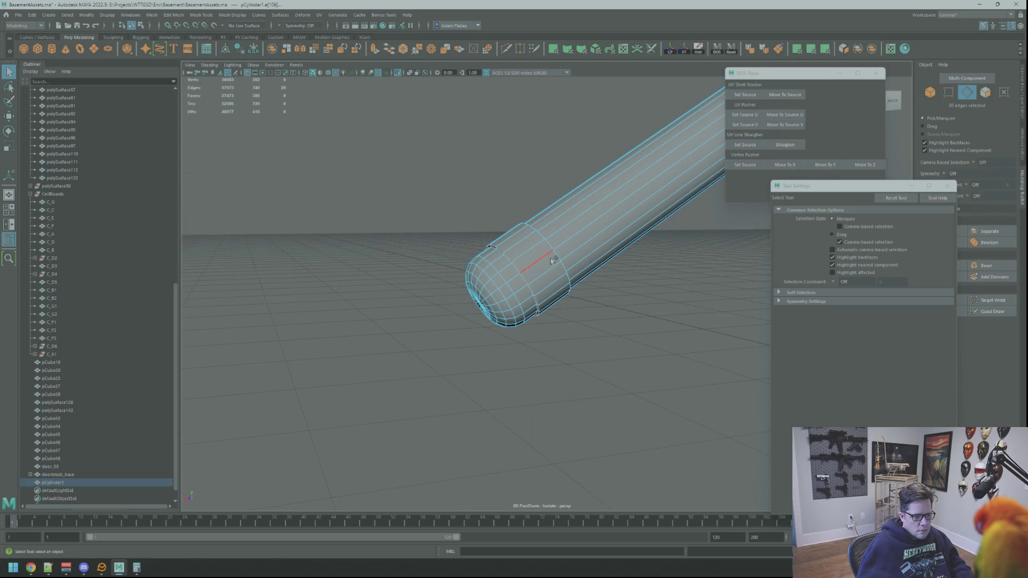
Step: Orbit and zoom to centre the view on the handrail's rounded end
mouse_move(557, 255)
alt+mouse_down()
mouse_move(533, 224)
mouse_move(577, 231)
alt+mouse_up()
scroll(577, 231, down, 5)
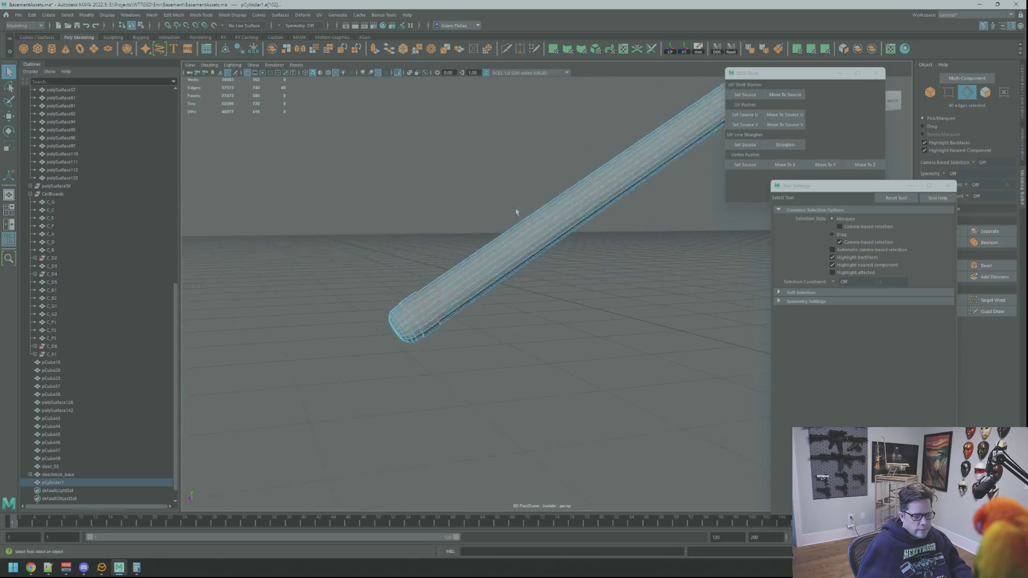
scroll(507, 222, up, 3)
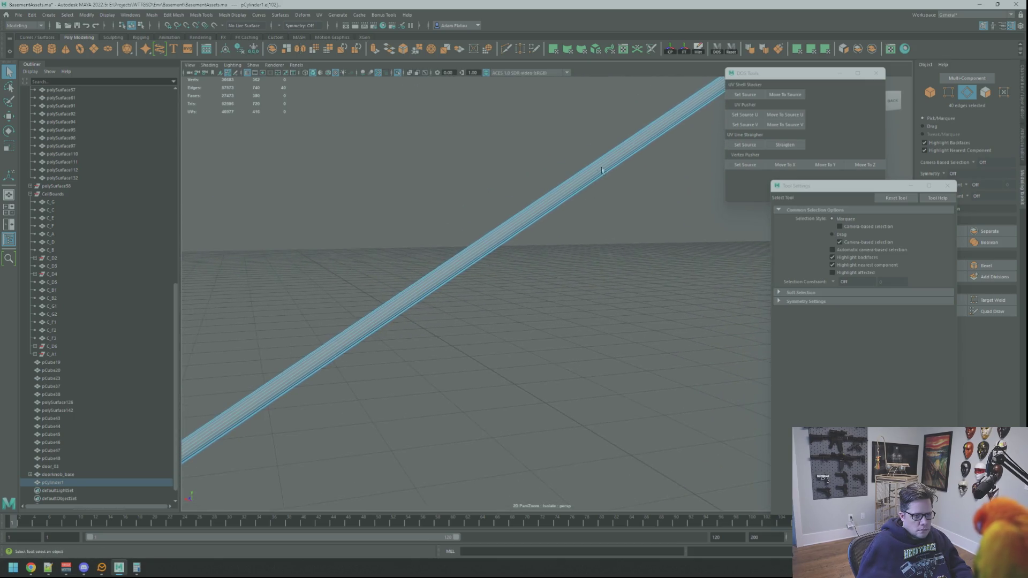
scroll(486, 239, down, 5)
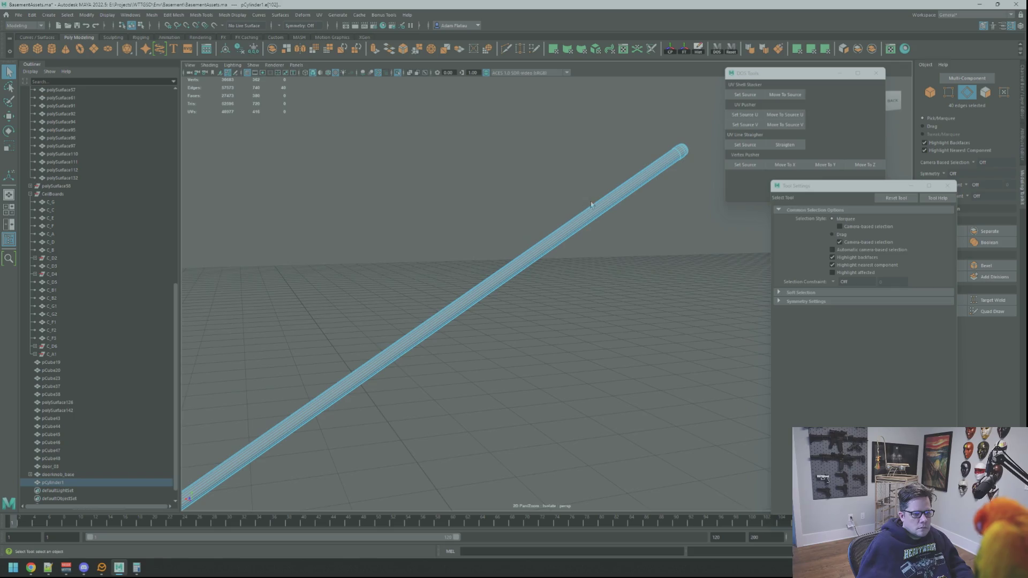
scroll(600, 217, up, 3)
scroll(556, 249, down, 3)
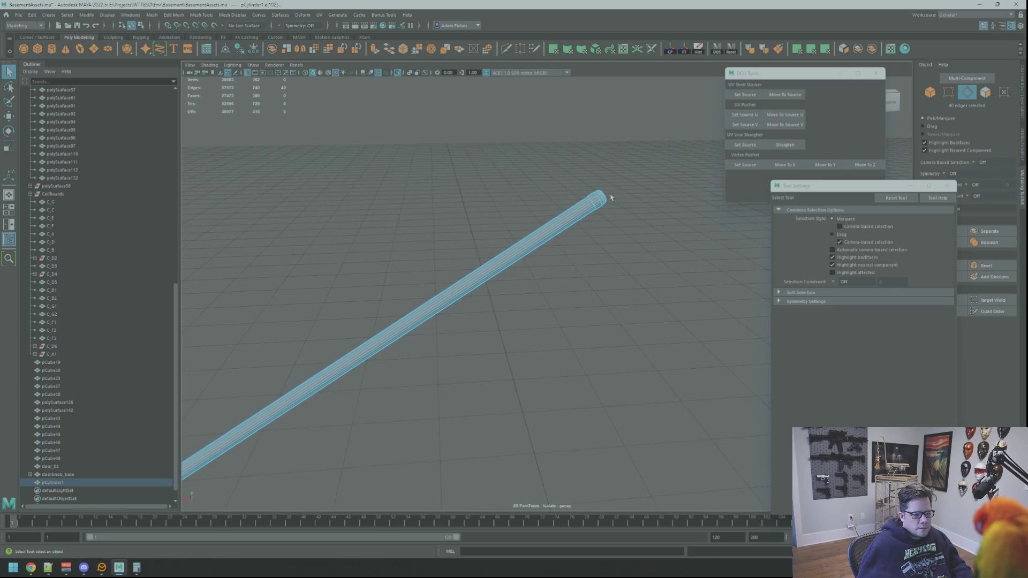
scroll(621, 184, up, 4)
scroll(589, 198, down, 2)
alt+middle_drag(551, 213, 514, 239)
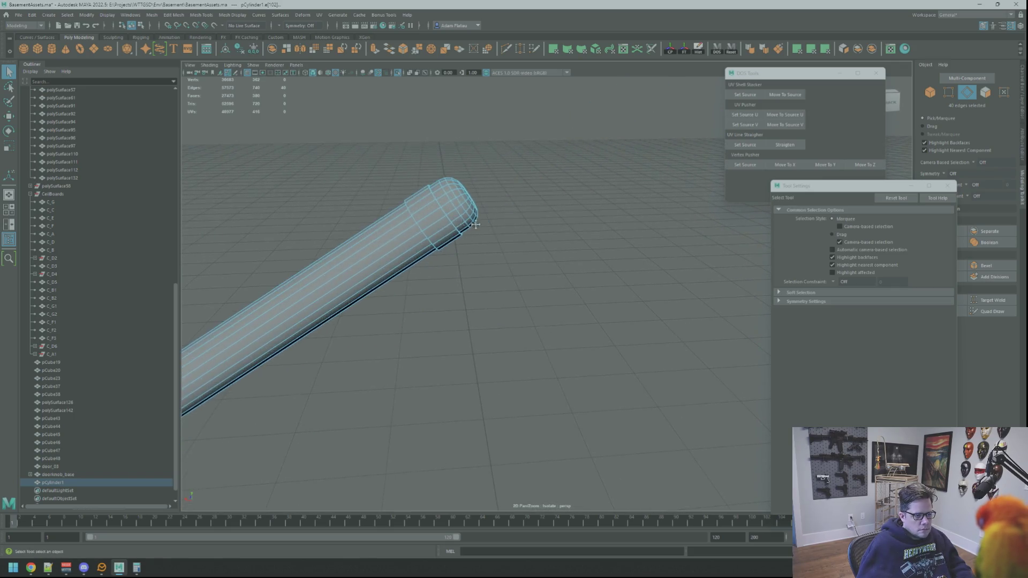
scroll(530, 246, up, 3)
scroll(530, 247, up, 5)
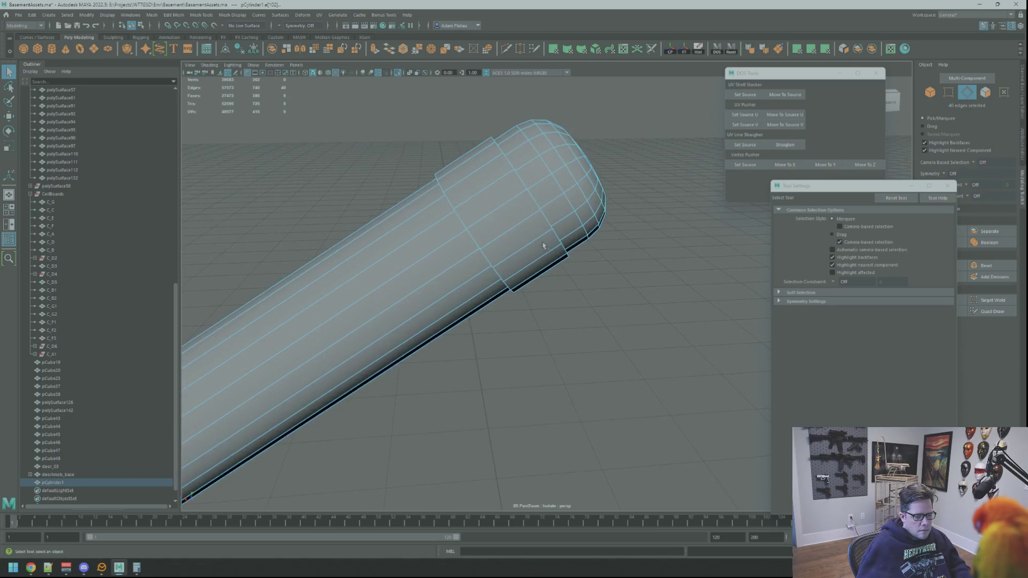
scroll(530, 247, up, 2)
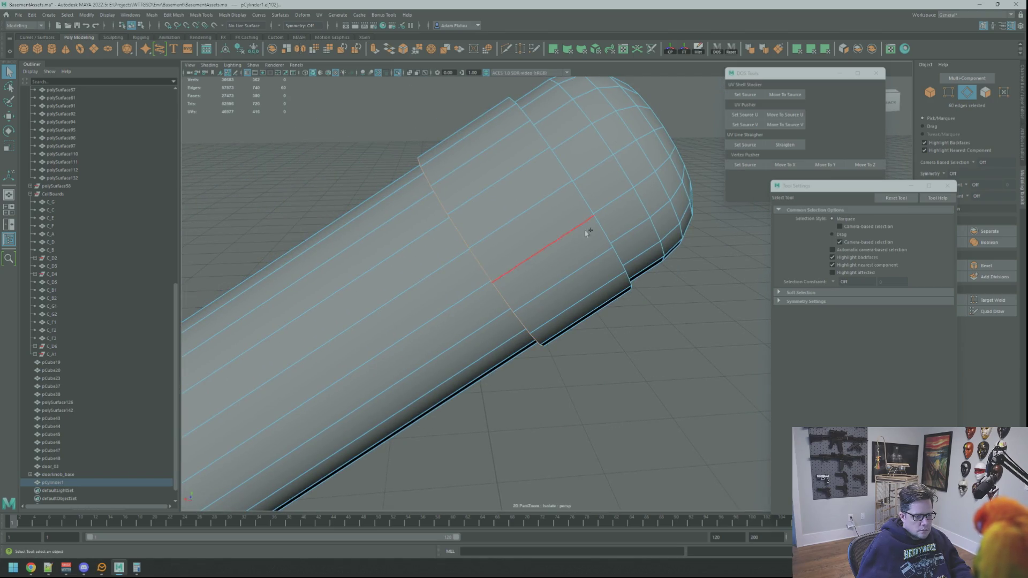
Step: Bevel the selected edge loop with fraction 0.6, then return to object mode and deselect
click(978, 264)
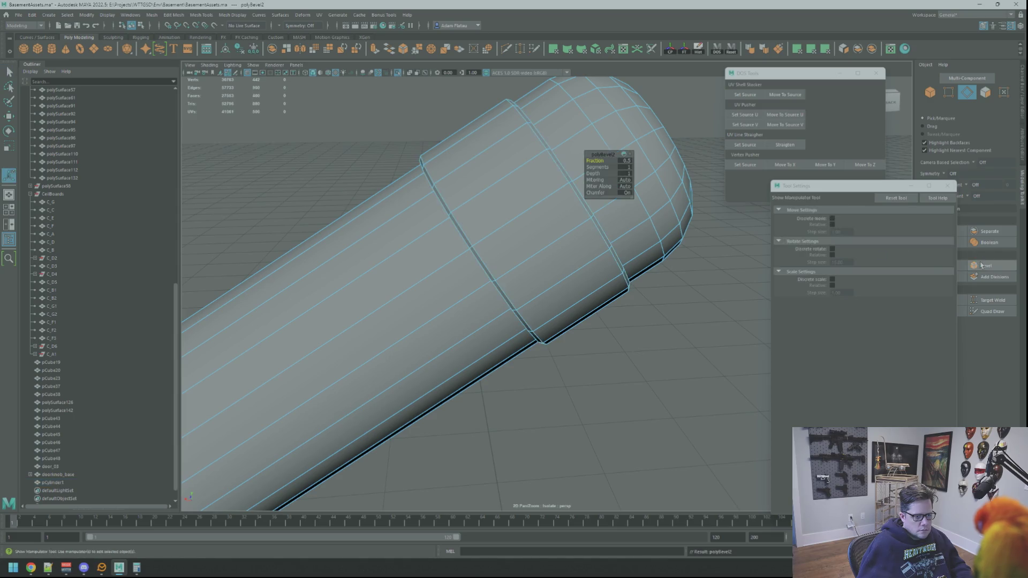
mouse_move(599, 161)
mouse_down()
mouse_move(471, 219)
mouse_move(502, 172)
mouse_move(471, 184)
mouse_move(501, 206)
mouse_up()
key(F8)
key(q)
click(457, 174)
scroll(501, 206, down, 10)
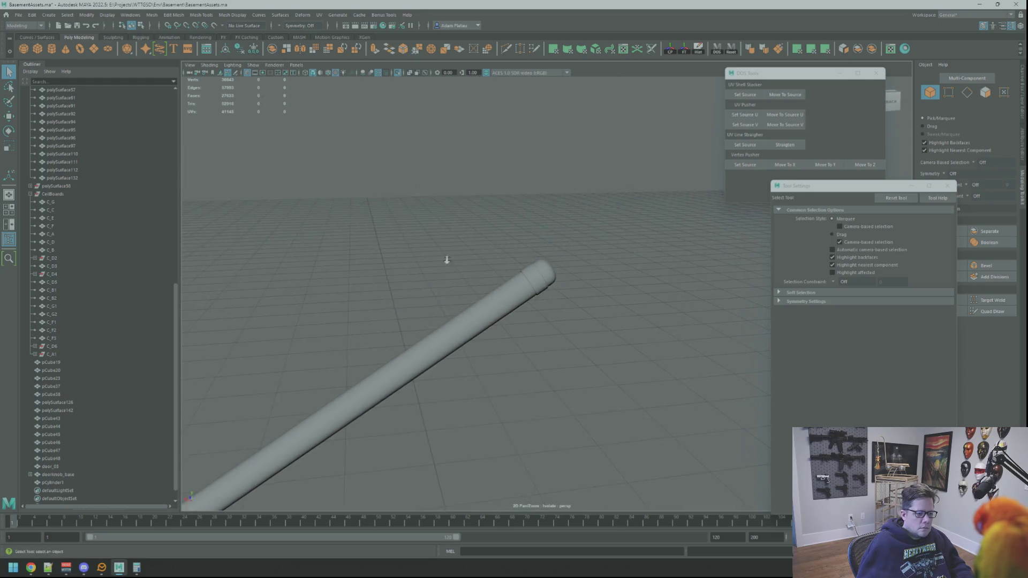
Step: Turn off Isolate Select and view the whole basement scene with staircase and handrail
click(398, 79)
scroll(536, 247, up, 10)
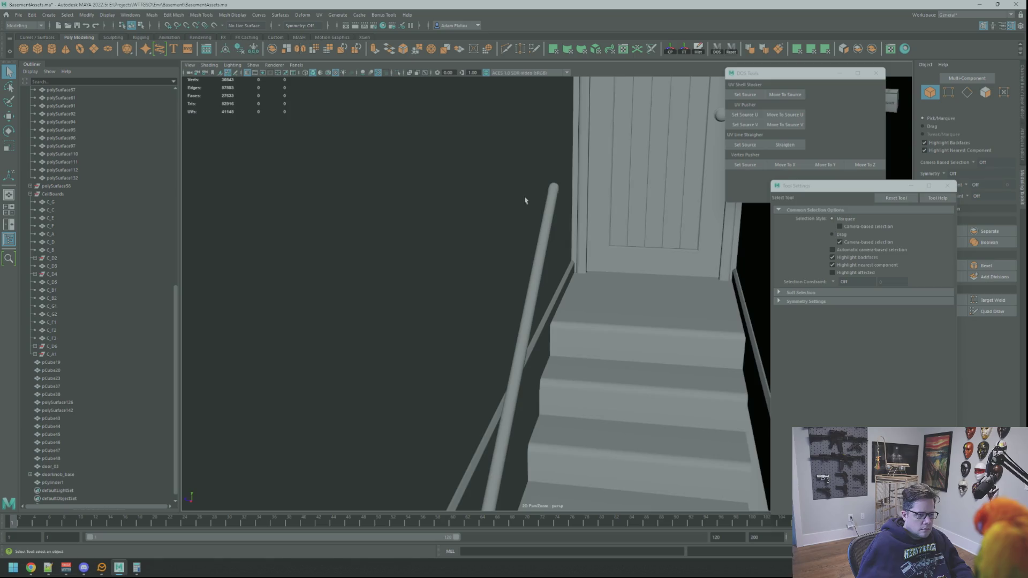
scroll(551, 195, up, 6)
scroll(568, 193, down, 4)
scroll(590, 190, up, 2)
mouse_move(590, 190)
alt+mouse_down()
mouse_move(583, 229)
mouse_move(546, 257)
mouse_move(443, 257)
mouse_move(608, 278)
mouse_move(521, 247)
alt+mouse_up()
scroll(521, 248, down, 10)
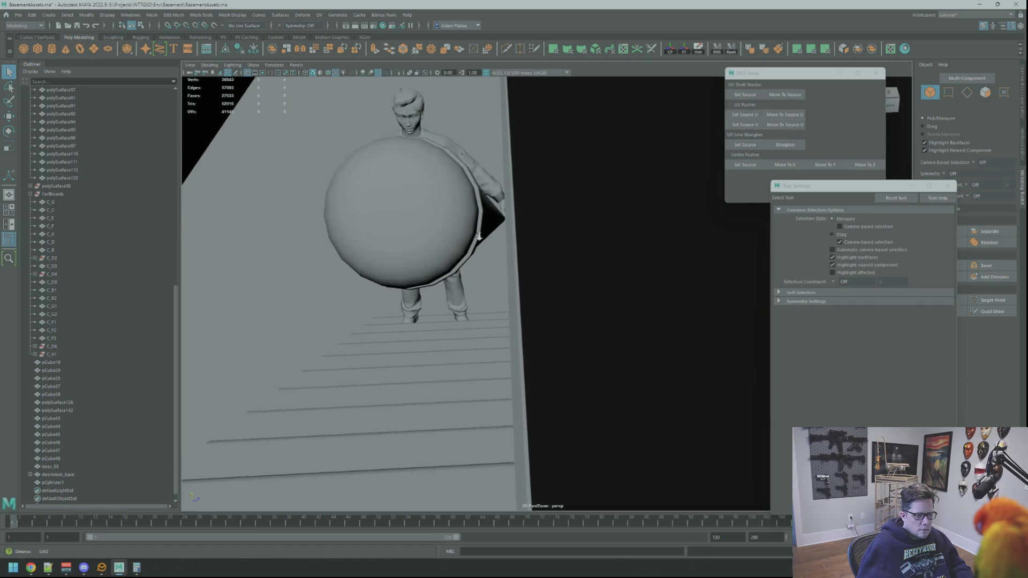
key(a)
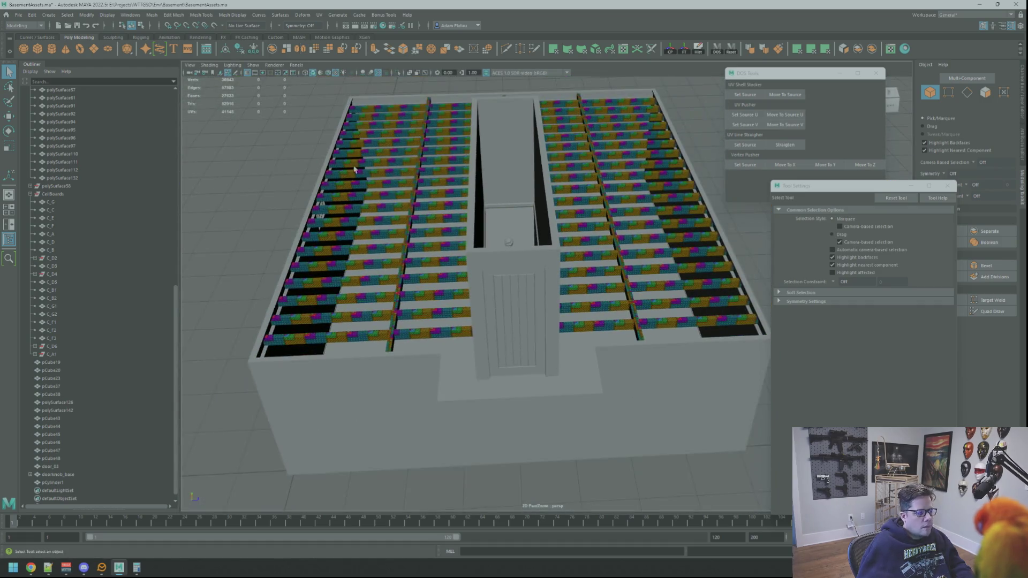
Step: Create a polygon cylinder and rotate it -90° onto its side
click(52, 49)
key(f)
scroll(486, 223, down, 5)
mouse_move(493, 257)
alt+mouse_down()
mouse_move(536, 296)
mouse_move(526, 343)
alt+mouse_up()
key(e)
key(j)
Step: Give the cylinder Height 2 and Subdivisions Axis 8 in the Channel Box
key(f)
key(w)
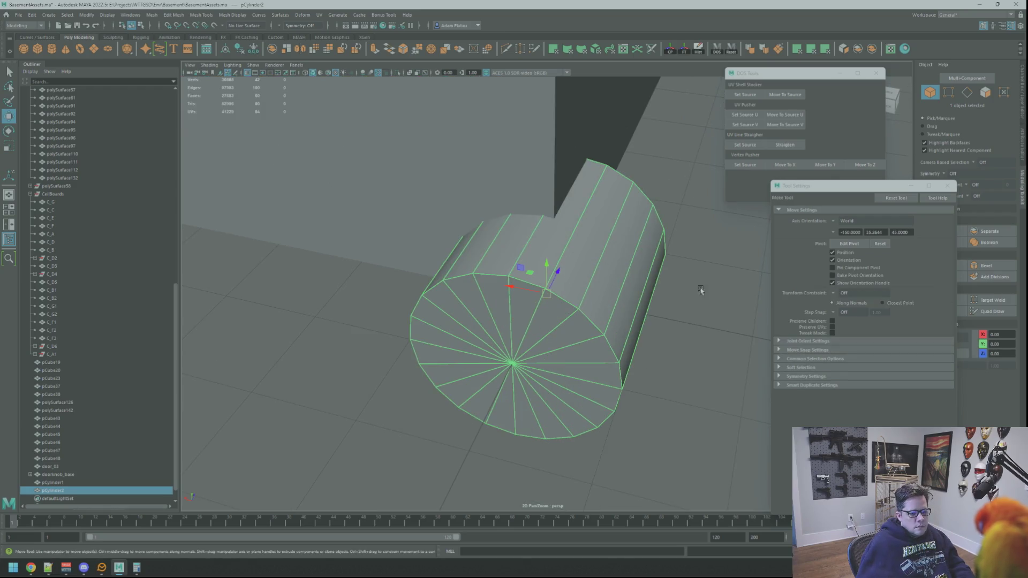
click(947, 186)
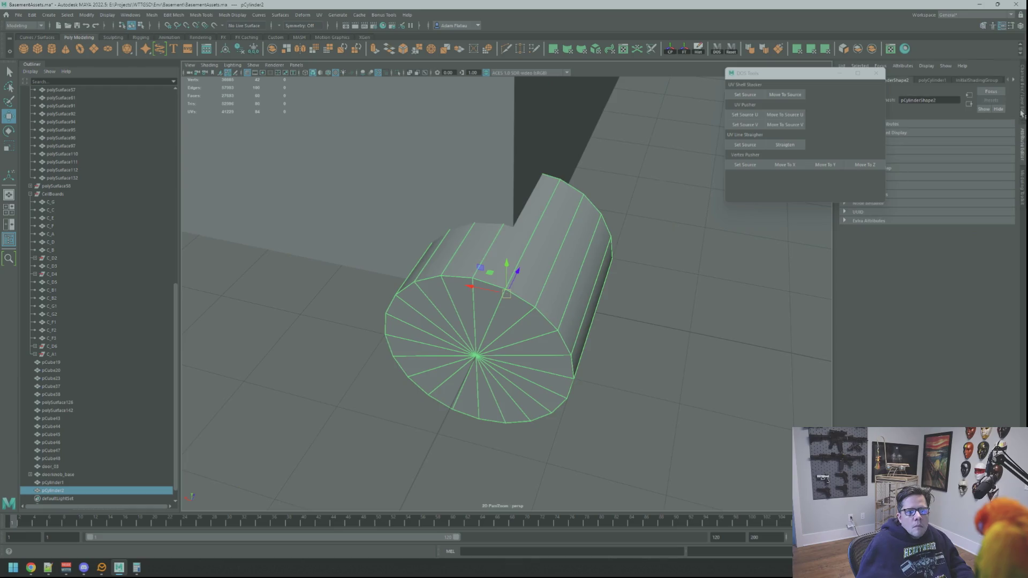
click(1023, 115)
click(935, 172)
click(1003, 184)
text(2)
click(1000, 191)
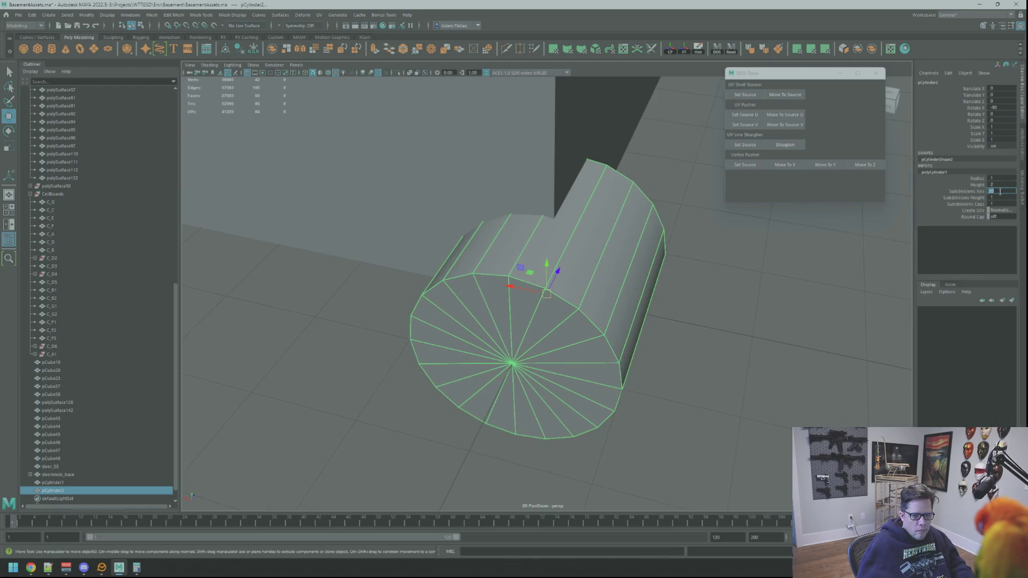
text(8)
key(Return)
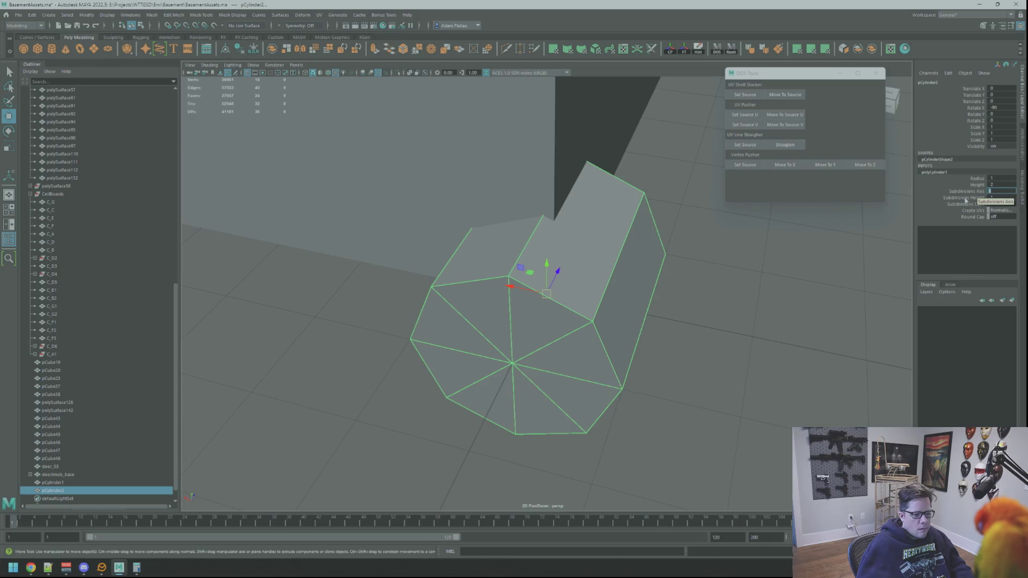
Step: Scale the cylinder to 0.102, place it at Y 2.986, Z 4.443, and save the scene
scroll(659, 314, down, 5)
mouse_move(589, 300)
alt+mouse_down()
mouse_move(476, 288)
mouse_move(510, 283)
mouse_move(544, 120)
alt+mouse_up()
key(r)
key(w)
key(f)
scroll(581, 193, down, 5)
mouse_move(581, 193)
alt+mouse_down()
mouse_move(596, 216)
mouse_move(530, 284)
mouse_move(718, 252)
mouse_move(613, 275)
mouse_move(679, 261)
alt+mouse_up()
key(f)
mouse_move(678, 261)
alt+right_down()
mouse_move(650, 268)
mouse_move(593, 249)
mouse_move(548, 259)
alt+right_up()
alt+drag(548, 258, 558, 256)
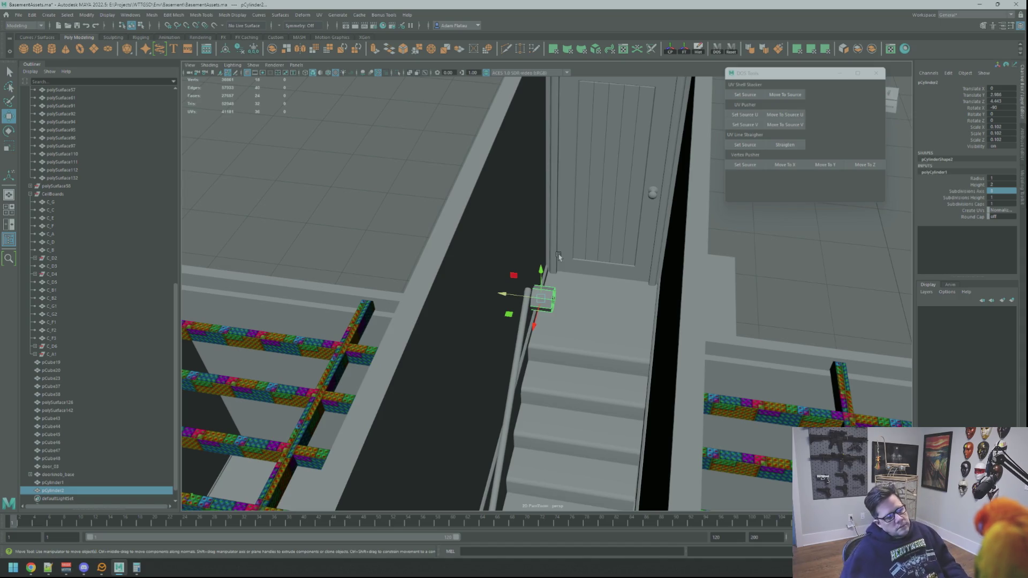
key(ctrl+s)
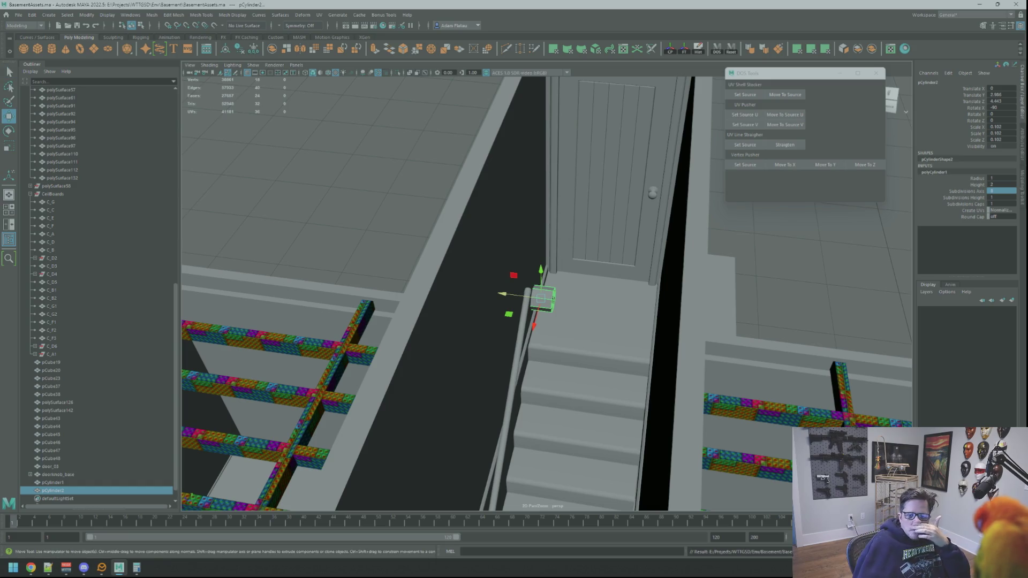
key(alt+Tab)
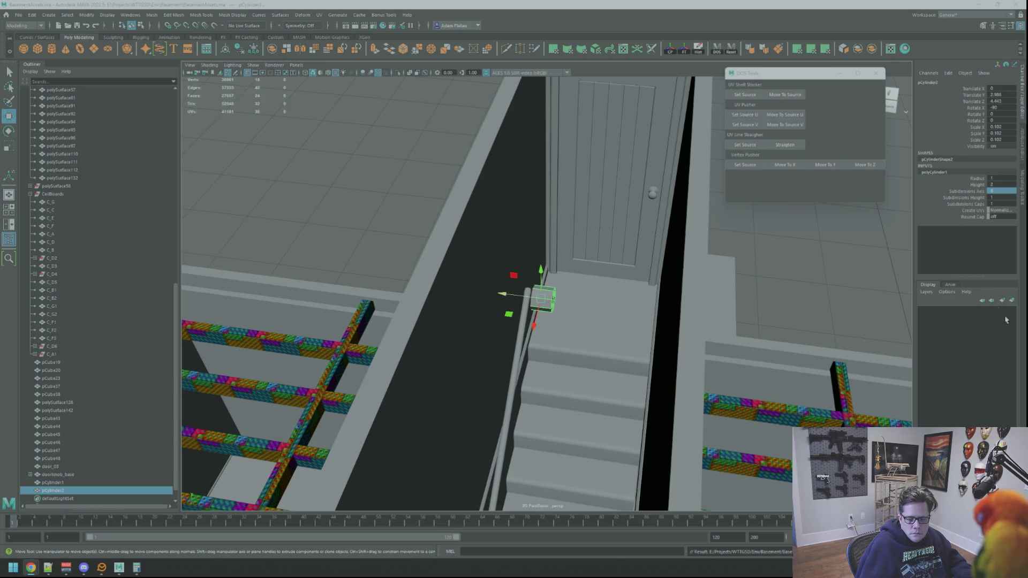
Step: Undo twice to bring the cylinder back beside the handrail's end
scroll(676, 291, up, 10)
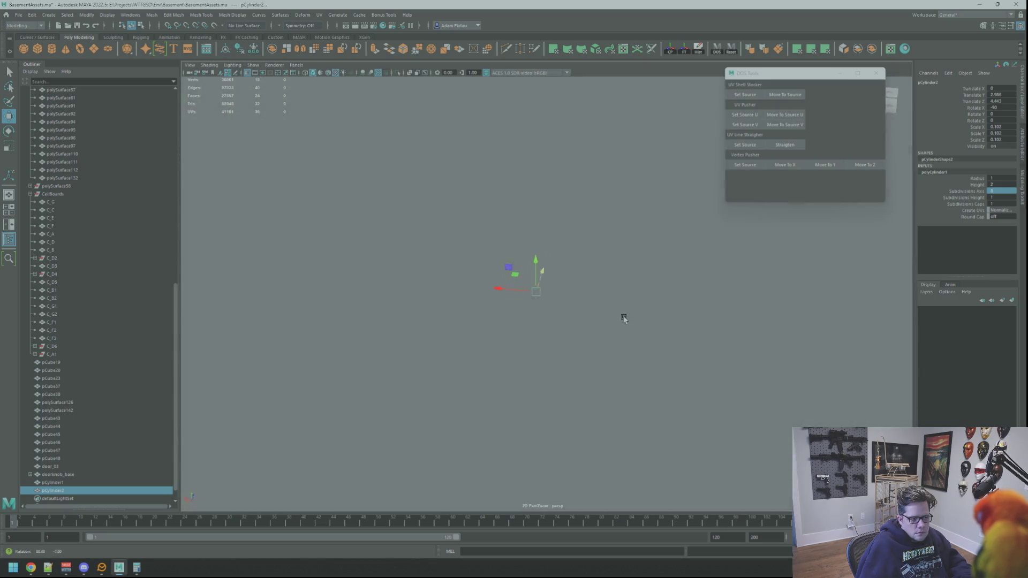
scroll(624, 319, down, 10)
alt+drag(589, 316, 616, 332)
scroll(659, 374, up, 5)
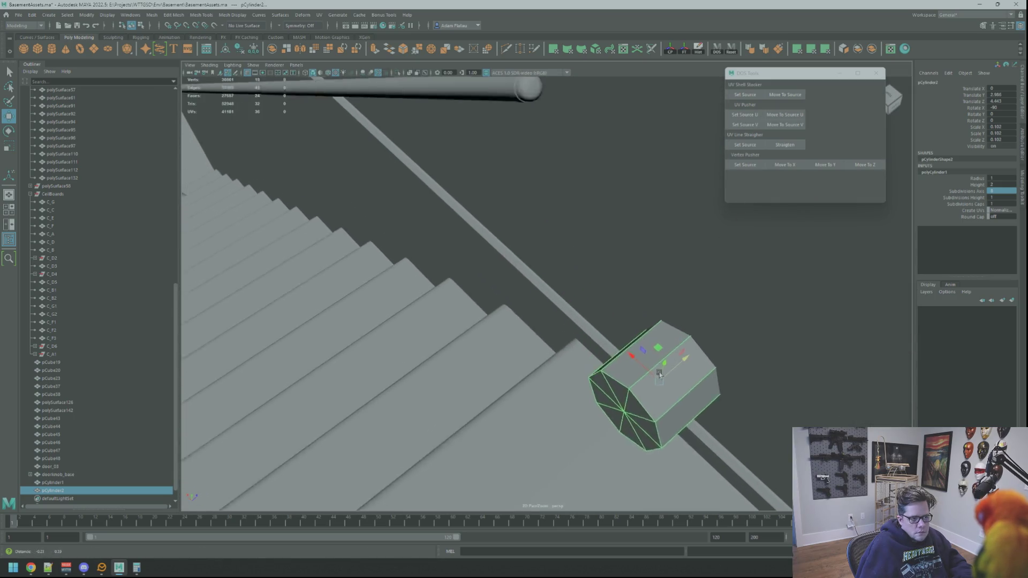
key(ctrl+z)
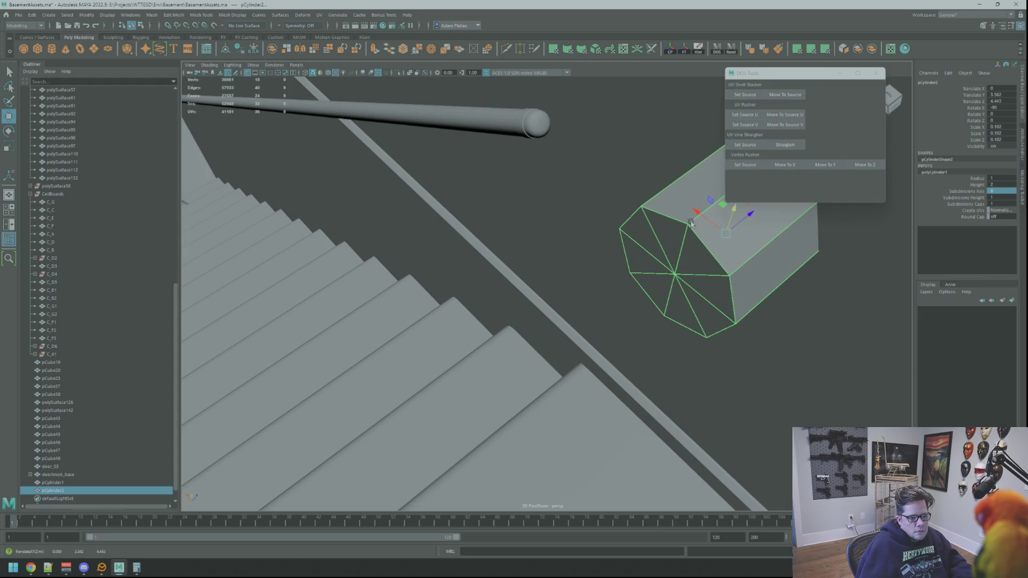
key(ctrl+z)
mouse_move(730, 225)
alt+mouse_down()
mouse_move(564, 172)
mouse_move(464, 165)
mouse_move(503, 157)
mouse_move(590, 266)
mouse_move(484, 236)
alt+mouse_up()
Step: Scale the cylinder to 0.01 and slide it to X 0.476, lowered onto the handrail
key(r)
key(w)
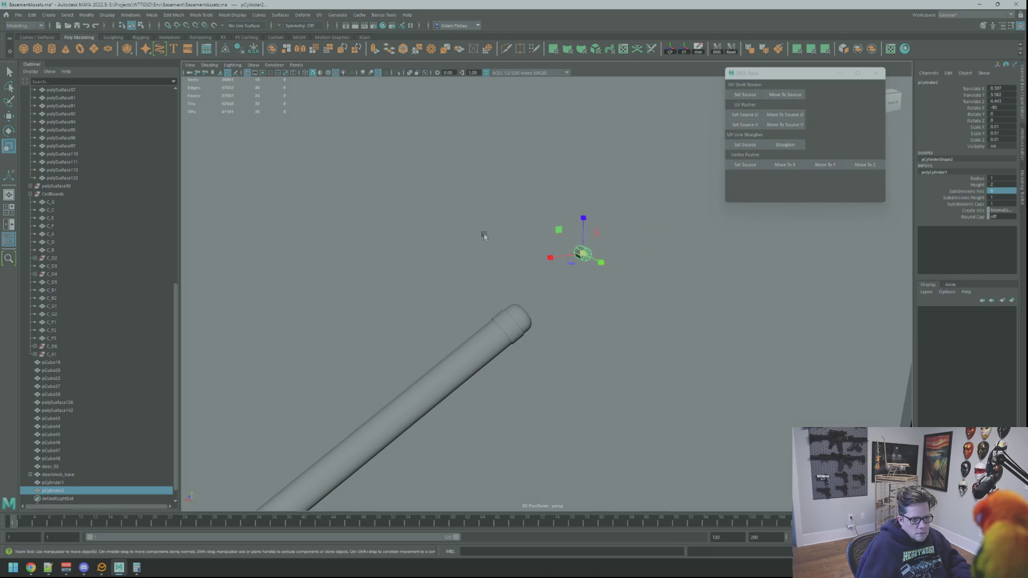
drag(550, 257, 438, 260)
drag(474, 225, 477, 284)
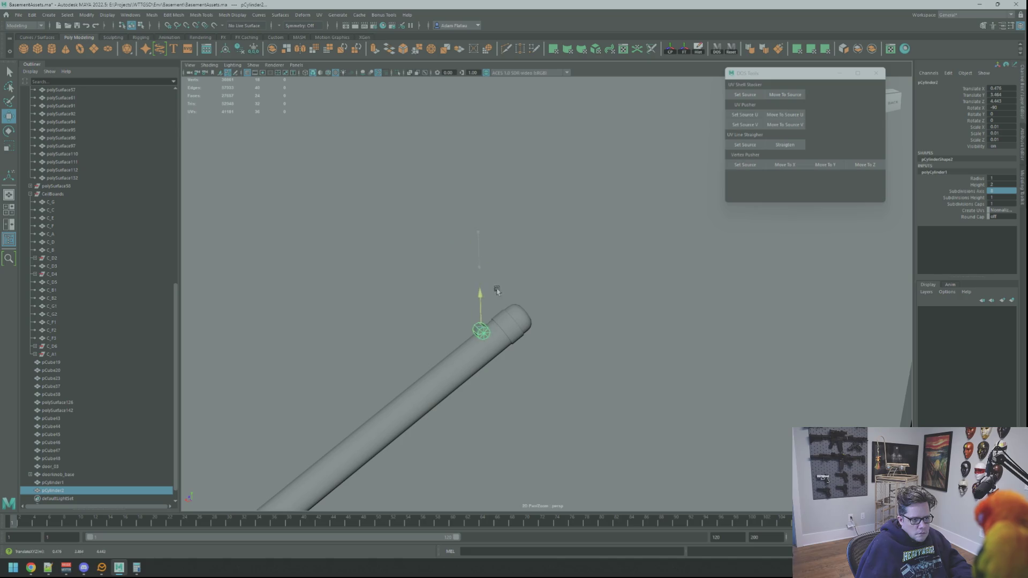
key(f)
scroll(535, 290, down, 5)
mouse_move(535, 257)
alt+mouse_down()
mouse_move(610, 272)
mouse_move(576, 282)
mouse_move(441, 279)
alt+mouse_up()
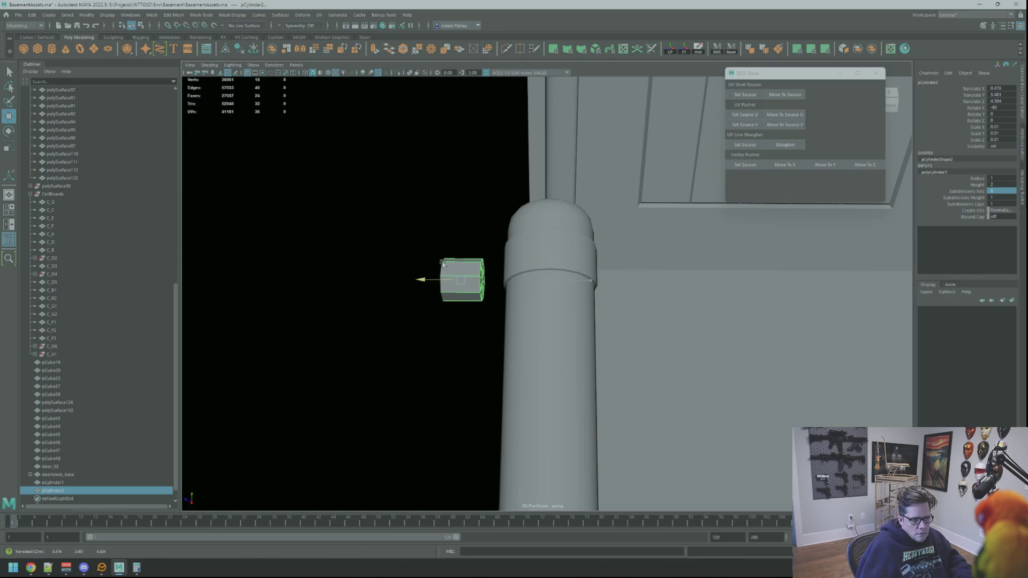
key(f)
scroll(547, 278, down, 5)
mouse_move(546, 279)
alt+mouse_down()
mouse_move(536, 273)
mouse_move(571, 265)
mouse_move(552, 271)
mouse_move(493, 248)
alt+mouse_up()
Step: Shrink the cylinder's X/Z diameter to 0.006
key(alt+b)
key(r)
drag(530, 279, 524, 272)
key(w)
key(f)
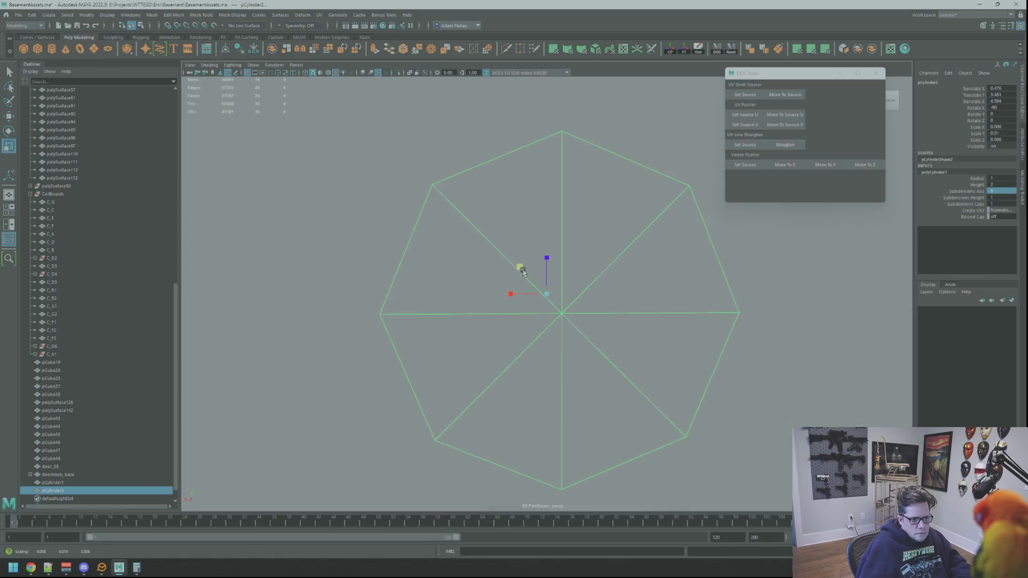
scroll(670, 307, down, 5)
key(alt+b)
mouse_move(670, 307)
alt+mouse_down()
mouse_move(603, 288)
mouse_move(549, 318)
alt+mouse_up()
key(alt+b)
Step: Lower the cylinder vertically and nudge it along X snugly against the handrail end
click(548, 318)
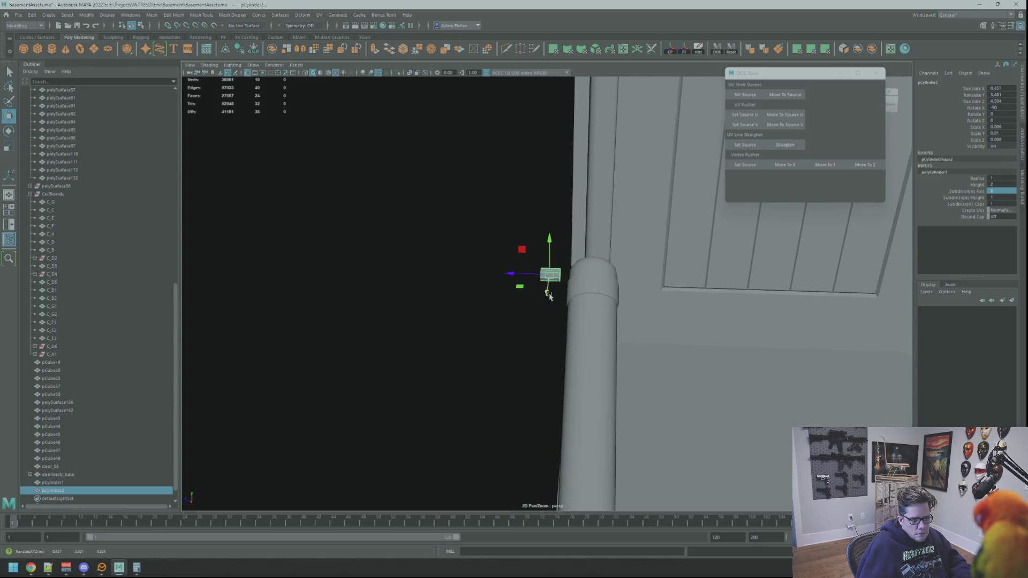
drag(550, 246, 550, 271)
scroll(571, 272, up, 3)
key(f)
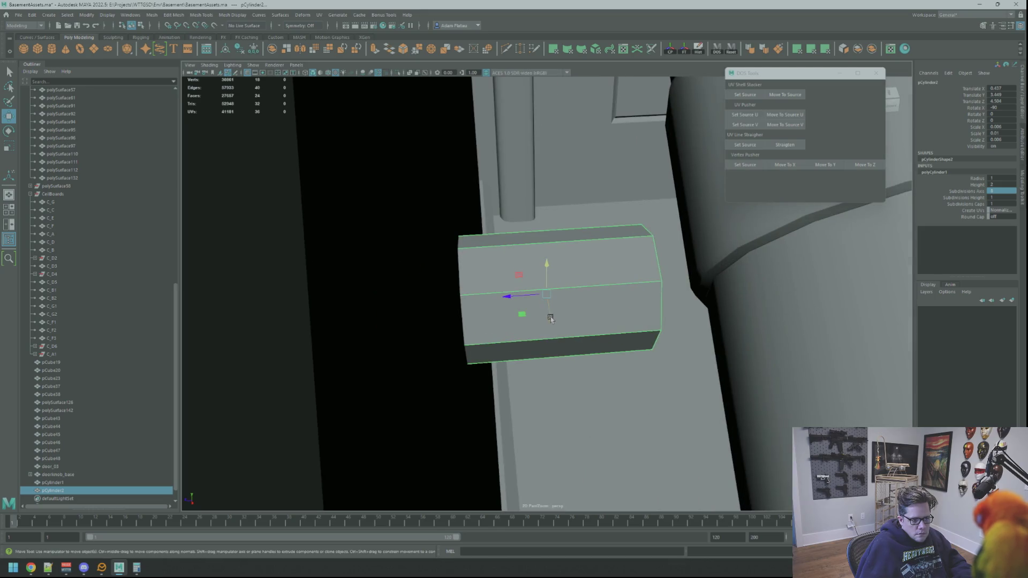
mouse_move(550, 318)
mouse_down()
mouse_move(519, 216)
mouse_move(589, 198)
mouse_up()
scroll(589, 198, down, 6)
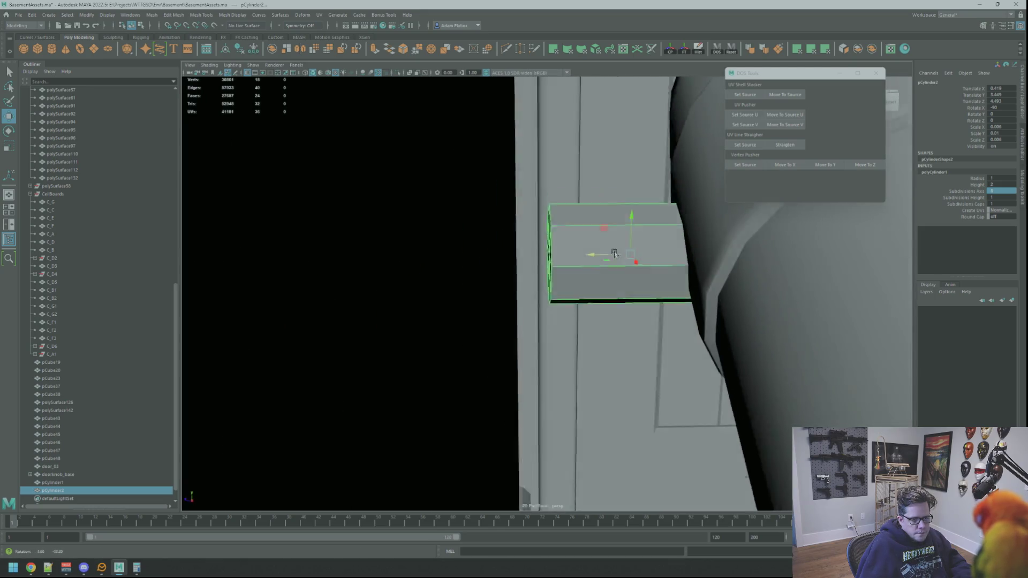
scroll(543, 290, up, 5)
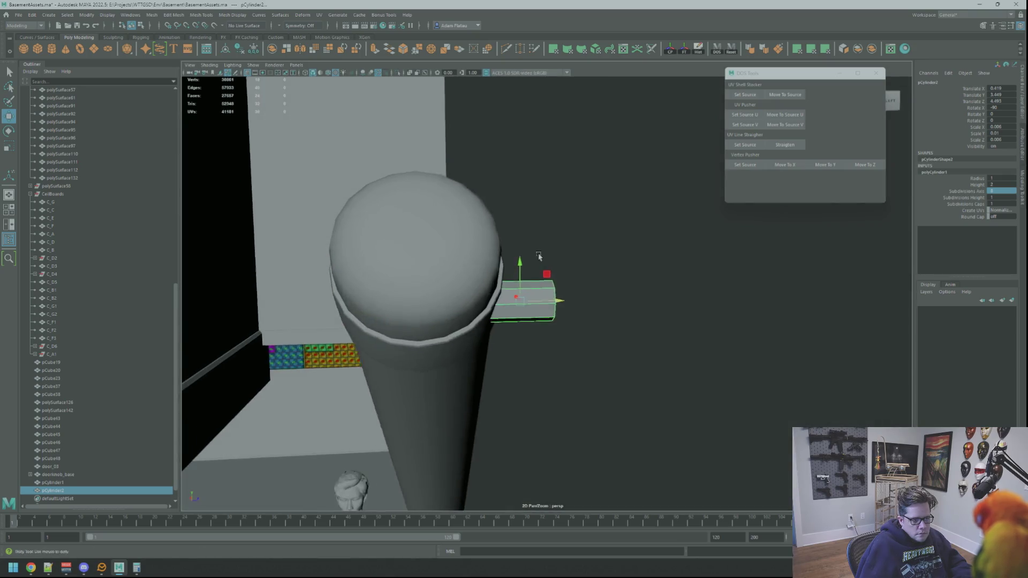
mouse_move(546, 277)
alt+mouse_down()
mouse_move(481, 322)
mouse_move(488, 281)
mouse_move(462, 244)
mouse_move(502, 237)
mouse_move(508, 164)
mouse_move(482, 165)
mouse_move(427, 252)
mouse_move(427, 242)
mouse_move(493, 190)
mouse_move(569, 176)
mouse_move(565, 169)
alt+mouse_up()
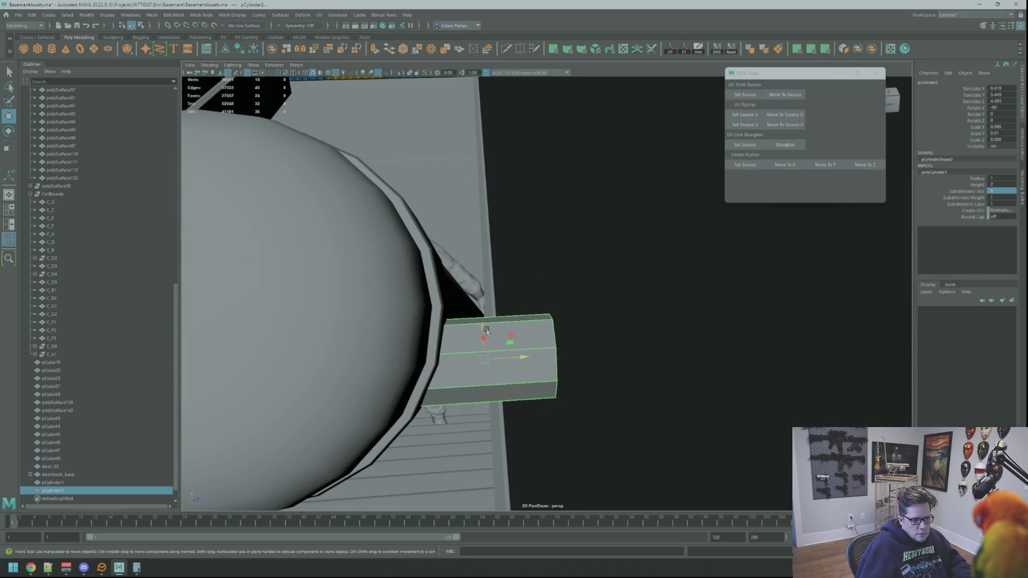
click(486, 234)
click(450, 249)
key(r)
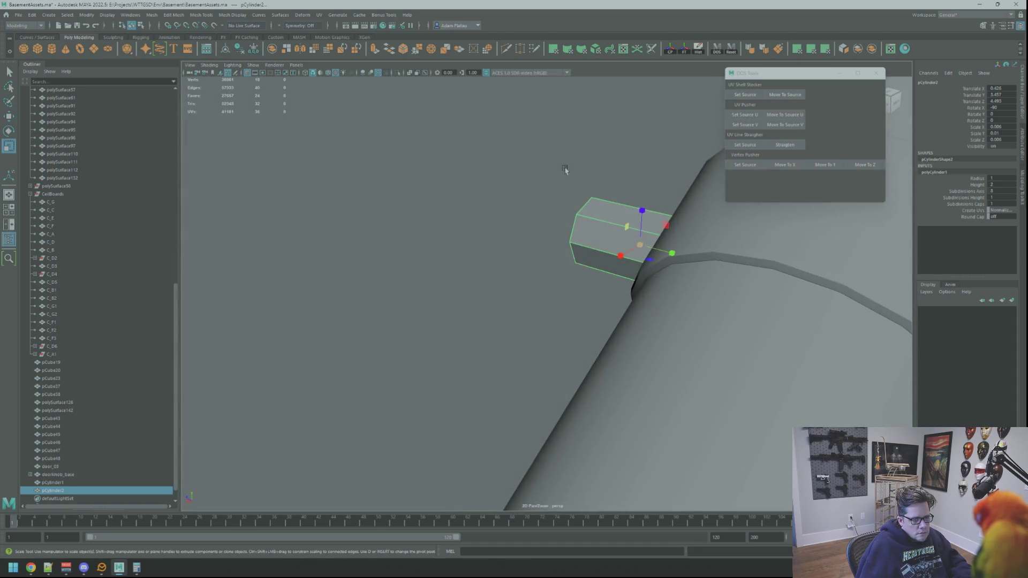
Step: Thin the cylinder's X/Z scale to 0.004 and select the vertices at its outer end
mouse_move(632, 225)
mouse_down()
mouse_move(638, 257)
mouse_move(579, 262)
mouse_move(567, 278)
mouse_move(480, 294)
mouse_move(551, 278)
mouse_move(536, 256)
mouse_move(638, 323)
mouse_move(691, 307)
mouse_move(737, 271)
mouse_move(555, 266)
mouse_move(558, 287)
mouse_up()
key(w)
click(533, 254)
key(r)
right_drag(589, 297, 568, 302)
alt+drag(568, 301, 578, 262)
mouse_move(578, 262)
mouse_down()
mouse_move(621, 329)
mouse_move(673, 301)
mouse_move(656, 301)
mouse_up()
key(w)
Step: Select the cylinder's eight long edges and apply Soften Edge
right_click(584, 296)
right_drag(585, 296, 601, 287)
scroll(601, 287, down, 5)
mouse_move(602, 287)
alt+mouse_down()
mouse_move(450, 240)
mouse_move(609, 287)
mouse_move(539, 280)
mouse_move(693, 319)
mouse_move(661, 319)
alt+mouse_up()
alt+right_drag(660, 319, 589, 304)
alt+drag(553, 264, 730, 266)
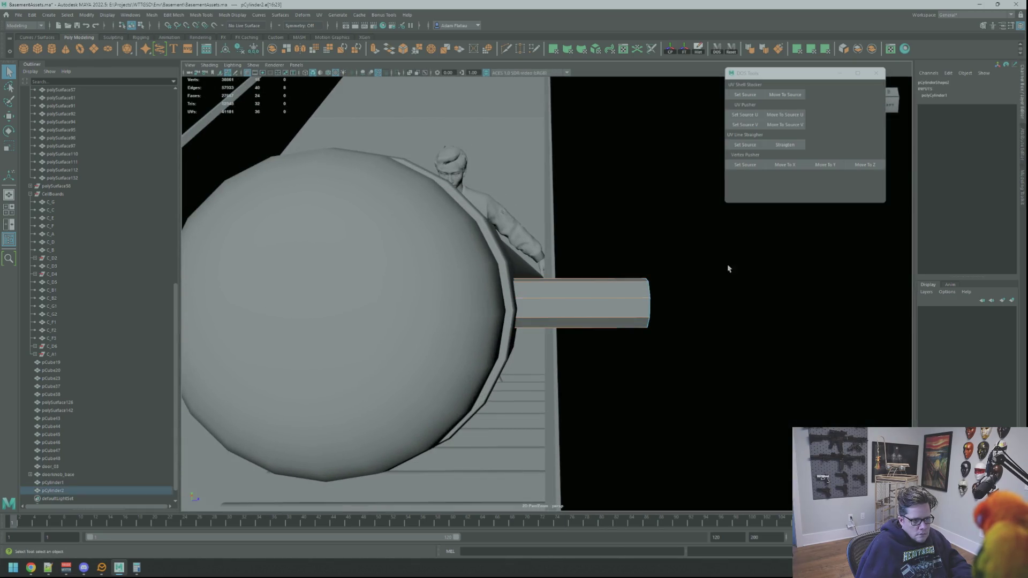
click(764, 50)
Step: Frame the whole basement, clear the selection, and return to the handrail-end close-up
mouse_move(696, 161)
alt+mouse_down()
mouse_move(595, 203)
mouse_move(784, 301)
alt+mouse_up()
key(a)
right_click(798, 249)
click(798, 249)
key(bracketleft)
mouse_move(523, 257)
alt+mouse_down()
mouse_move(620, 294)
mouse_move(573, 305)
mouse_move(664, 282)
mouse_move(686, 258)
alt+mouse_up()
Step: Slide the small bracket cylinder slightly further against the handrail end
click(535, 297)
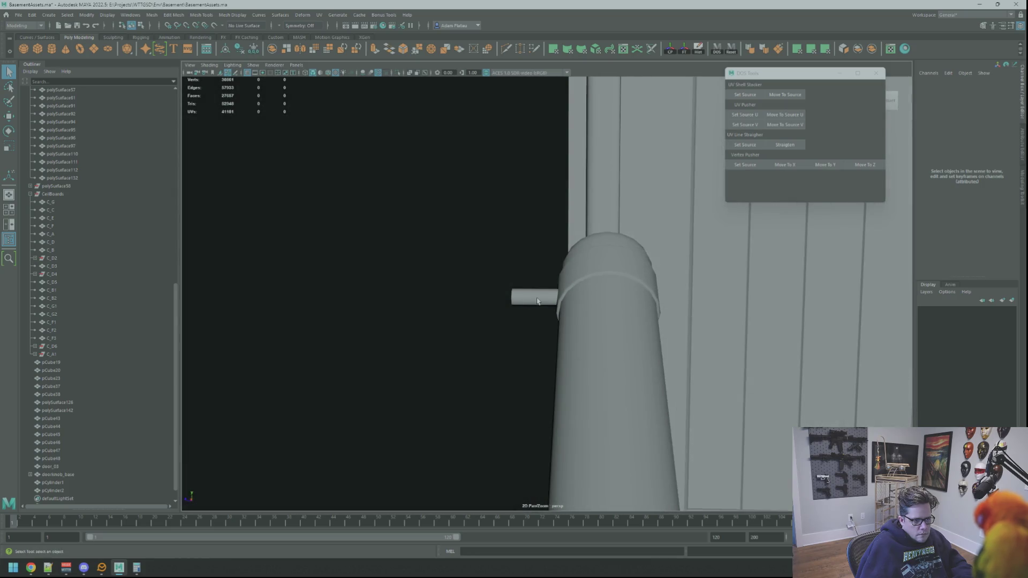
key(f)
key(r)
mouse_move(544, 298)
alt+mouse_down()
mouse_move(631, 301)
mouse_move(648, 282)
mouse_move(609, 266)
alt+mouse_up()
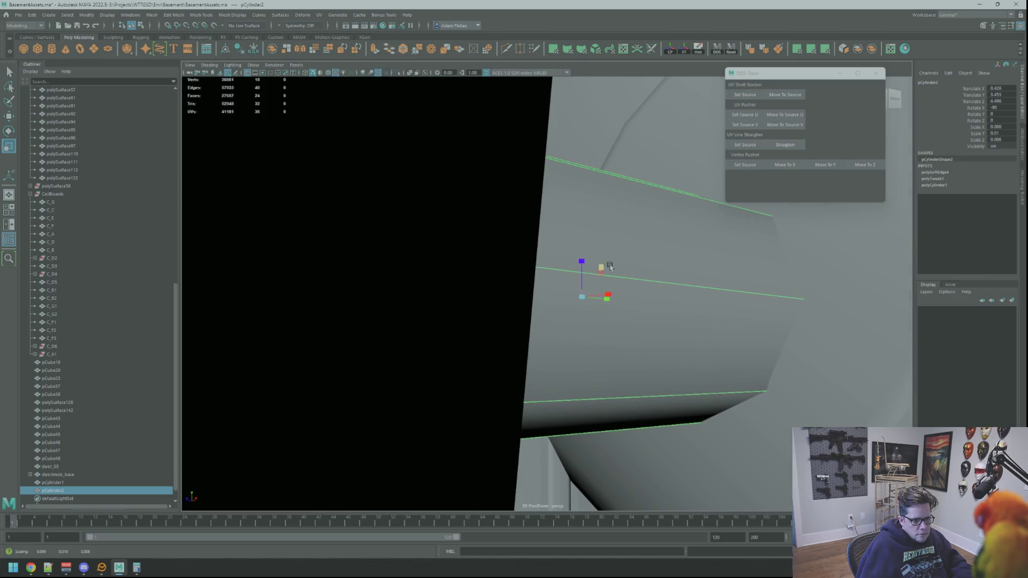
scroll(610, 266, down, 10)
key(w)
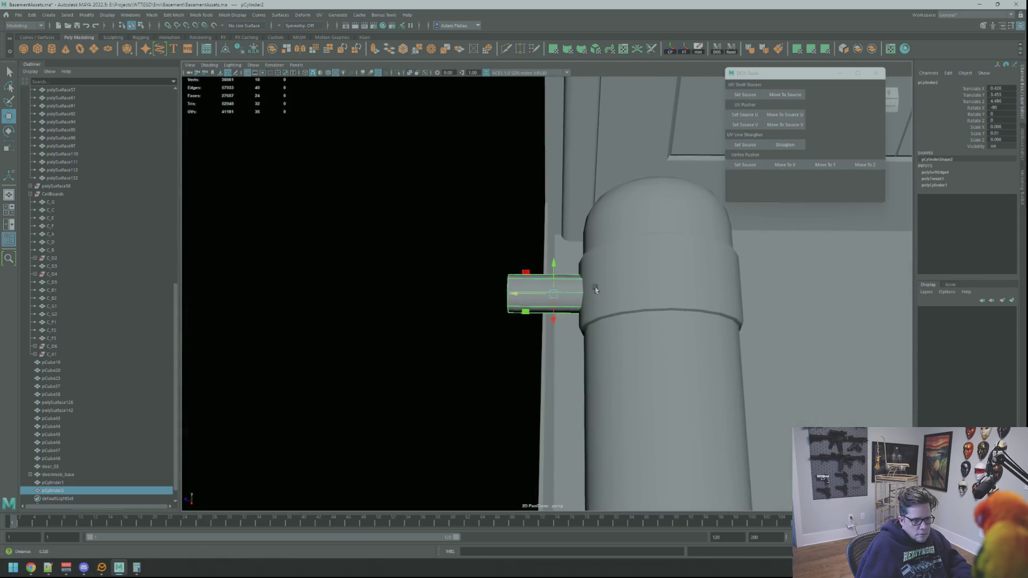
alt+drag(596, 287, 581, 292)
click(516, 295)
mouse_move(515, 295)
mouse_down()
mouse_move(395, 299)
mouse_move(450, 307)
mouse_up()
Step: Undo the recent changes back to the cylinder's vertex selection
key(ctrl+z)
key(ctrl+z)
key(ctrl+z)
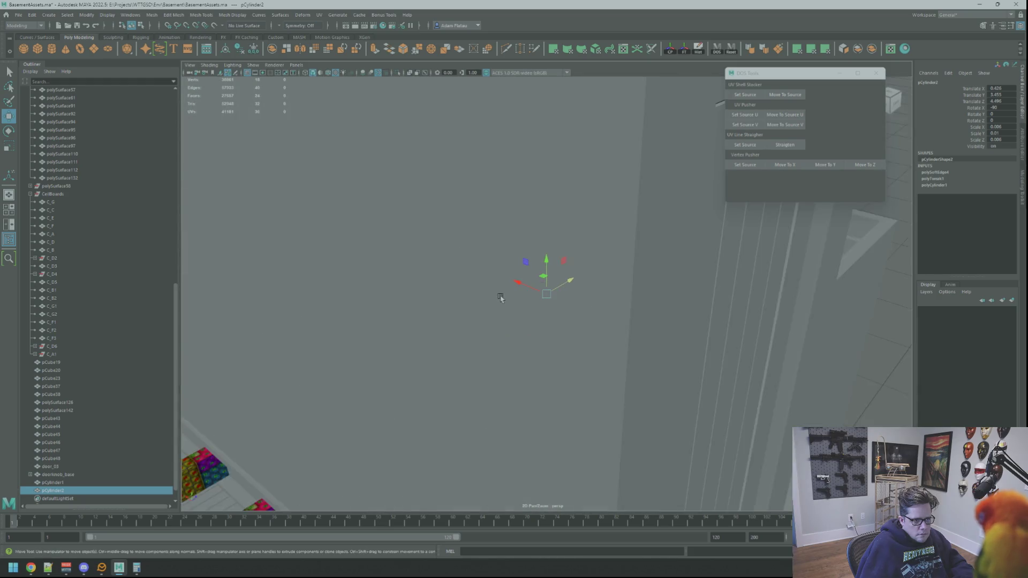
key(ctrl+z)
key(ctrl+z)
key(ctrl+z)
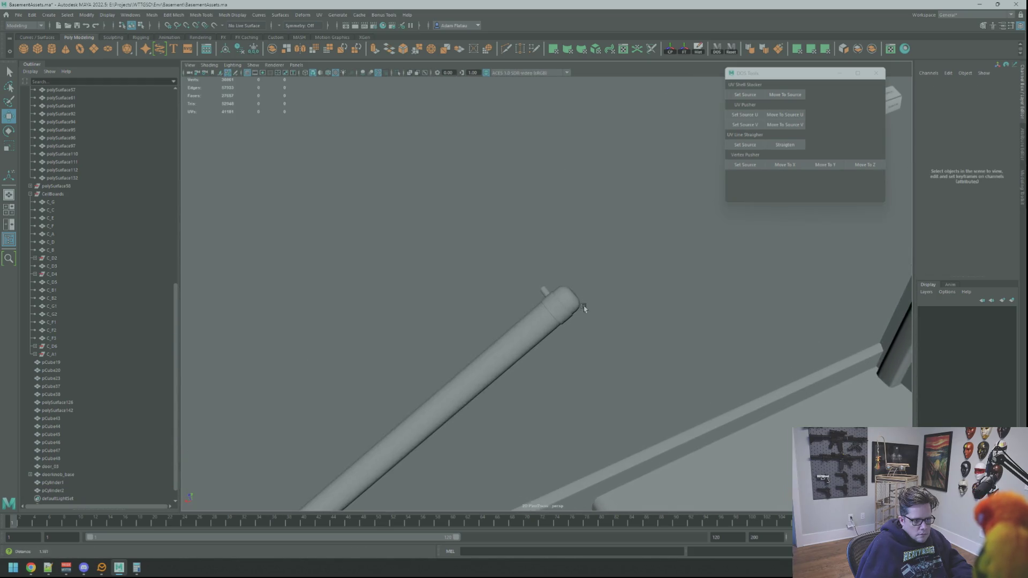
alt+right_drag(586, 308, 691, 361)
key(ctrl+z)
key(ctrl+z)
key(ctrl+z)
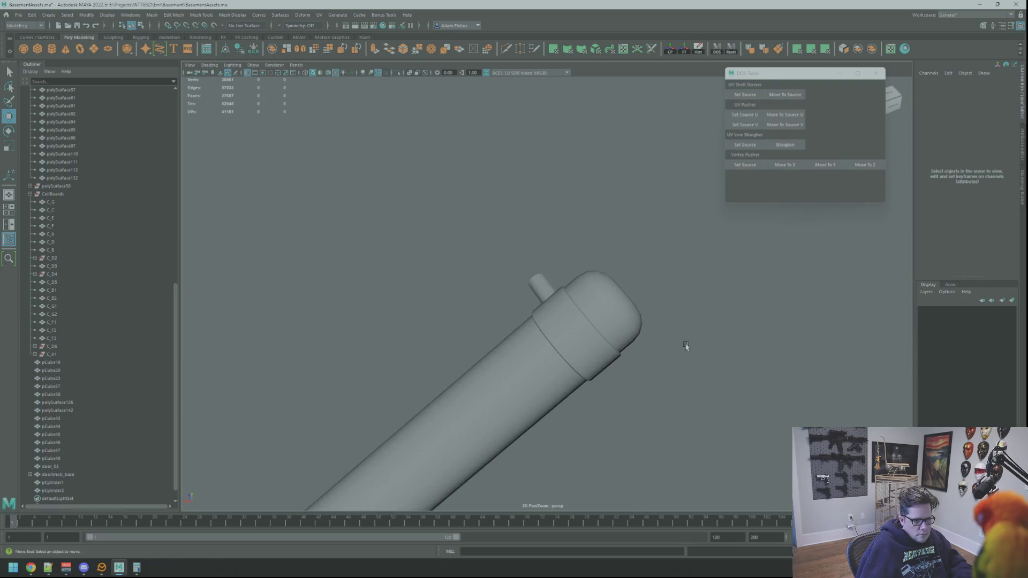
key(ctrl+z)
key(ctrl+z)
key(ctrl+z)
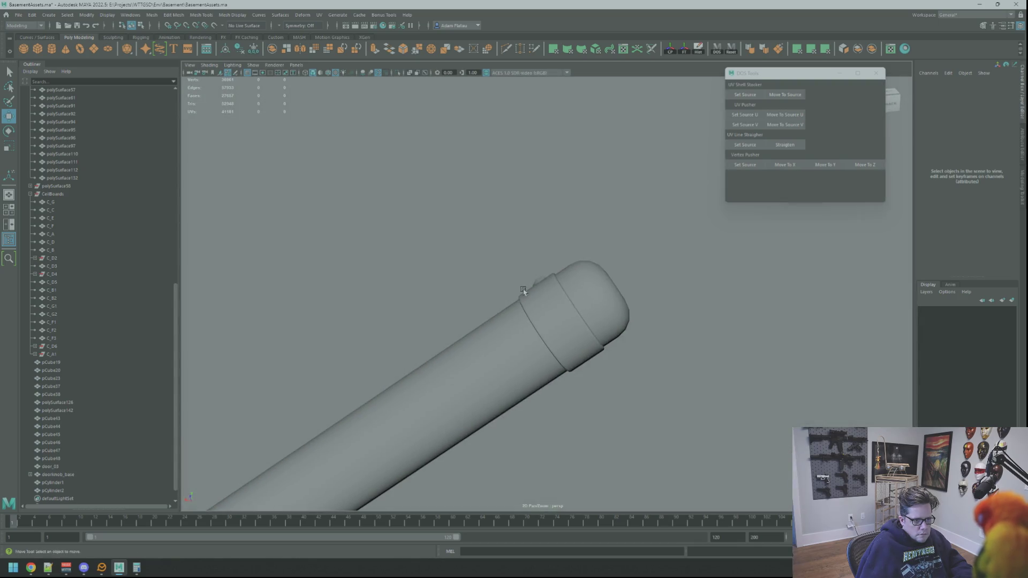
key(ctrl+z)
key(ctrl+z)
key(ctrl+z)
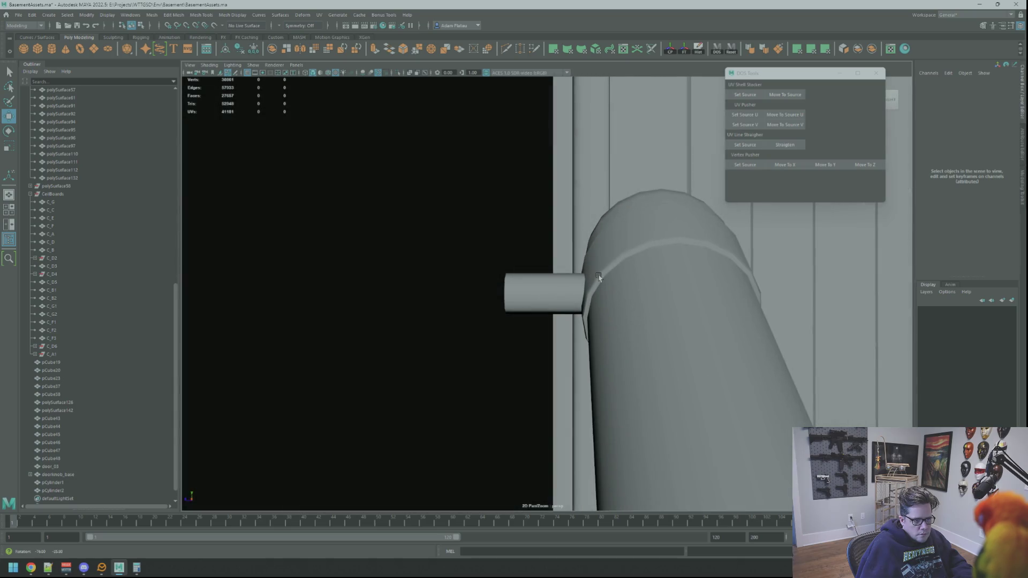
key(ctrl+z)
key(ctrl+z)
key(ctrl+z)
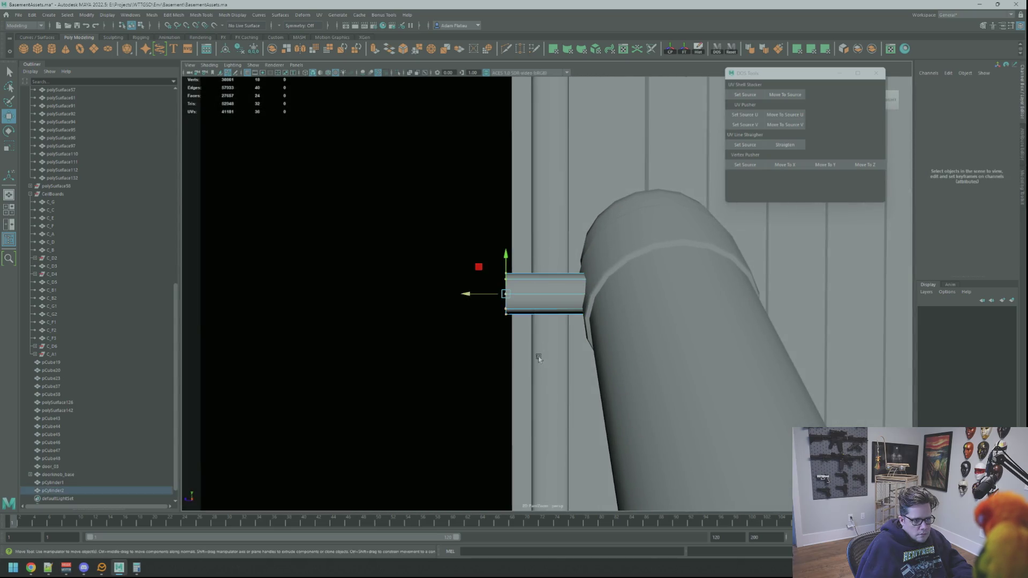
Step: Delete the first end cap's centre vertex and then its remaining cap face
key(ctrl+z)
key(ctrl+z)
key(ctrl+z)
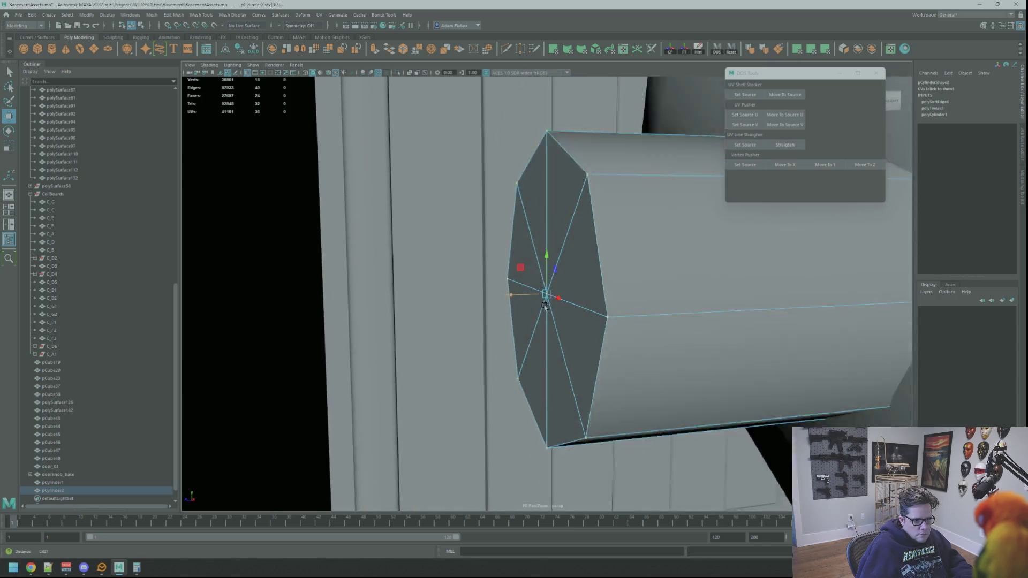
key(ctrl+z)
key(ctrl+z)
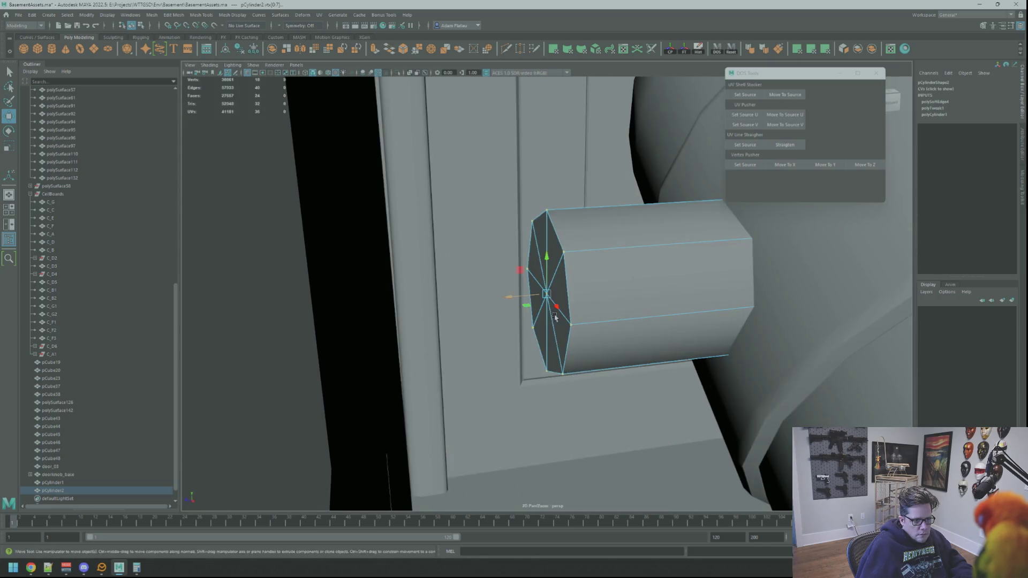
right_drag(542, 295, 676, 262)
key(q)
click(547, 296)
key(Delete)
click(550, 303)
key(Delete)
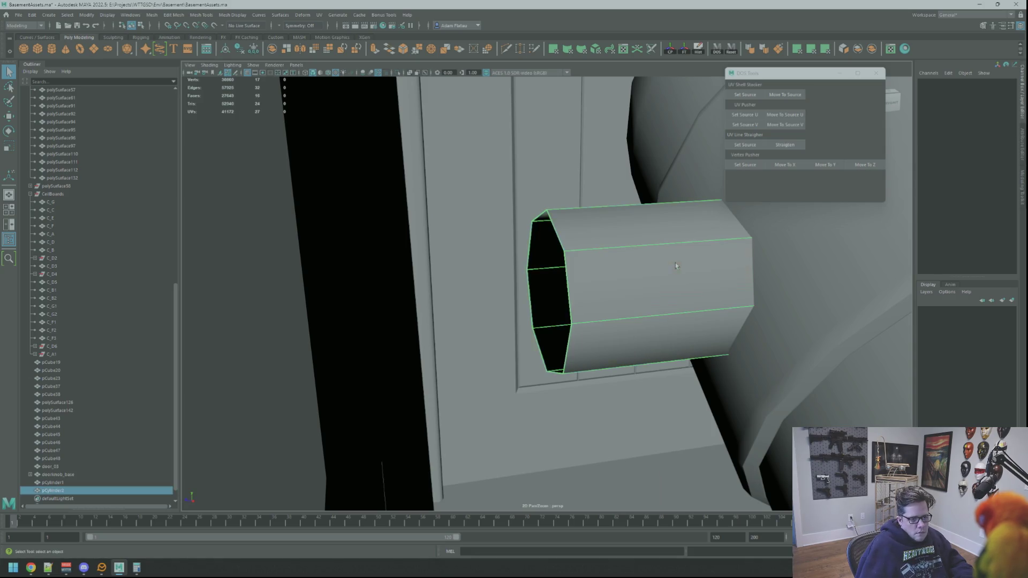
Step: Isolate the cylinder and delete the other cap's centre vertex and cap face
key(f)
key(w)
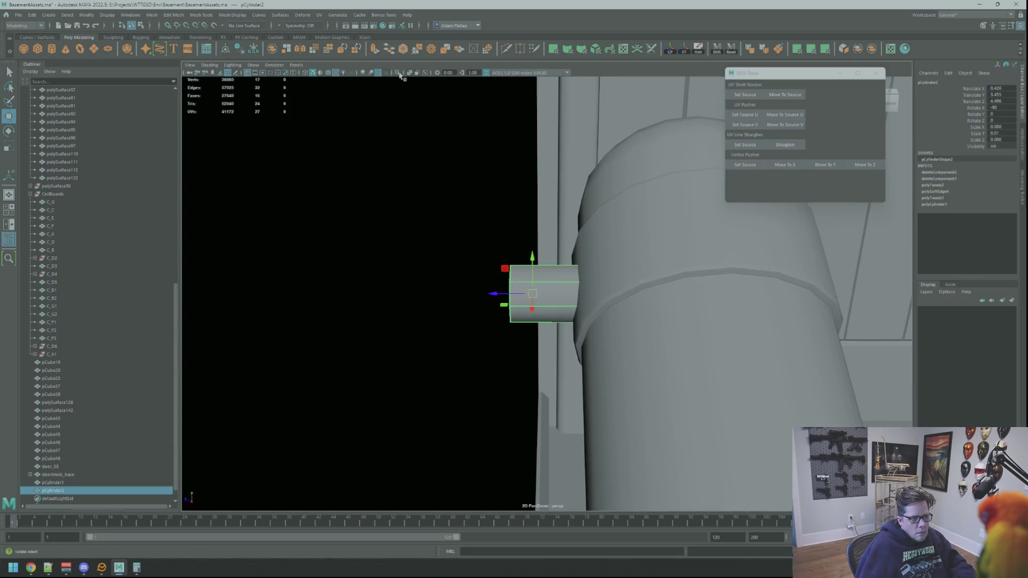
key(ctrl+1)
alt+drag(578, 232, 573, 264)
scroll(573, 264, down, 3)
mouse_move(551, 280)
right_down()
mouse_move(632, 311)
mouse_move(604, 319)
mouse_move(606, 328)
right_up()
click(604, 319)
key(Delete)
click(607, 328)
key(Delete)
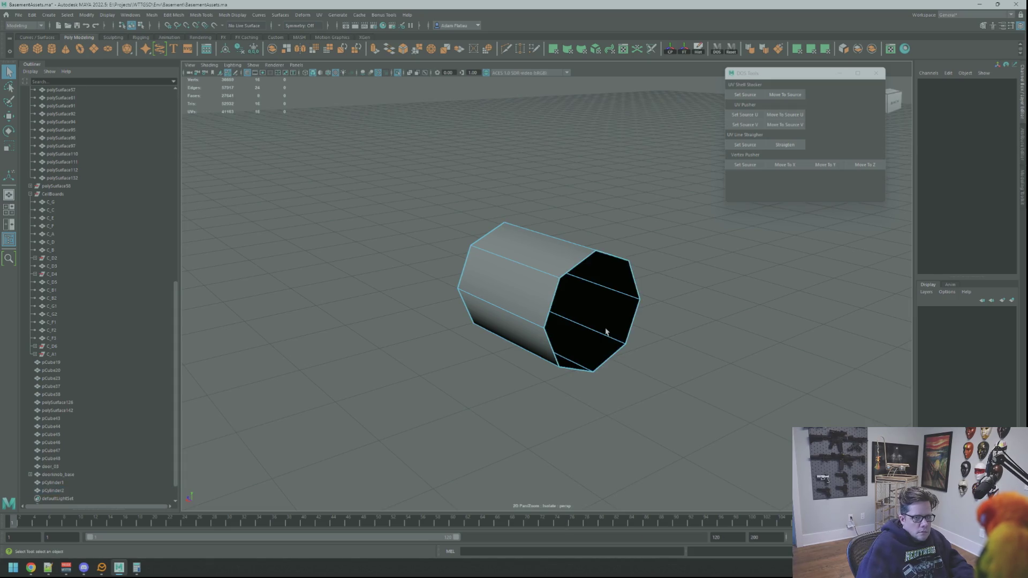
scroll(590, 287, down, 3)
right_drag(589, 282, 591, 257)
click(473, 209)
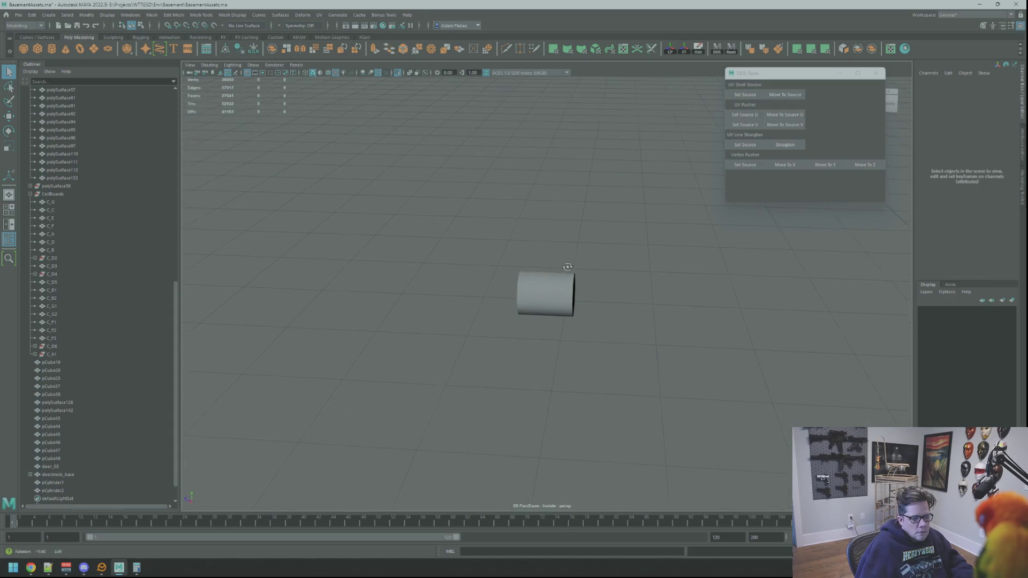
Step: Turn off Isolate Select and orbit around the bracket peg at the handrail end
click(396, 72)
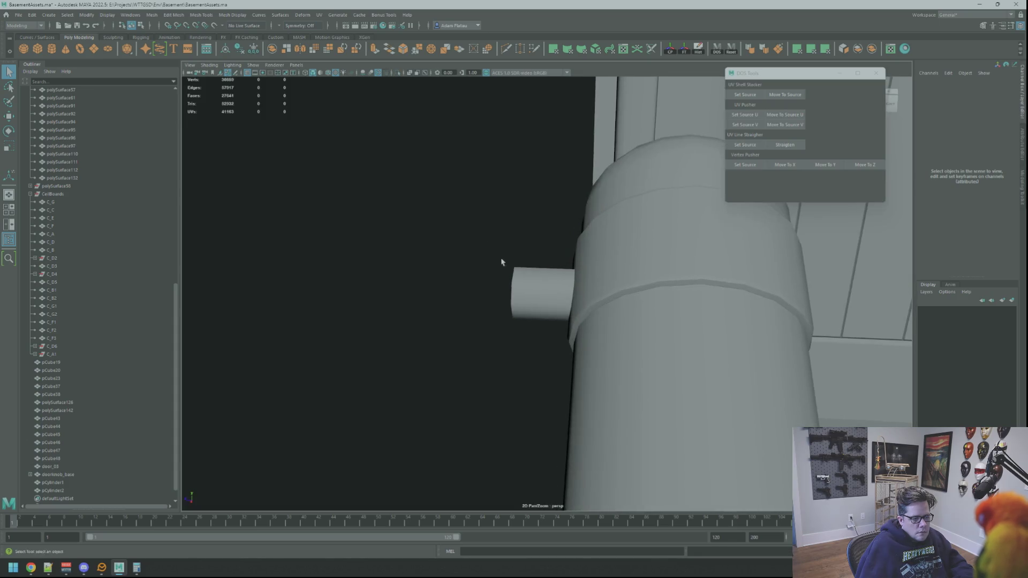
click(513, 292)
mouse_move(513, 292)
alt+mouse_down()
mouse_move(499, 290)
mouse_move(524, 276)
alt+mouse_up()
mouse_move(523, 276)
alt+right_down()
mouse_move(420, 252)
mouse_move(465, 255)
alt+right_up()
alt+drag(465, 256, 533, 264)
click(533, 264)
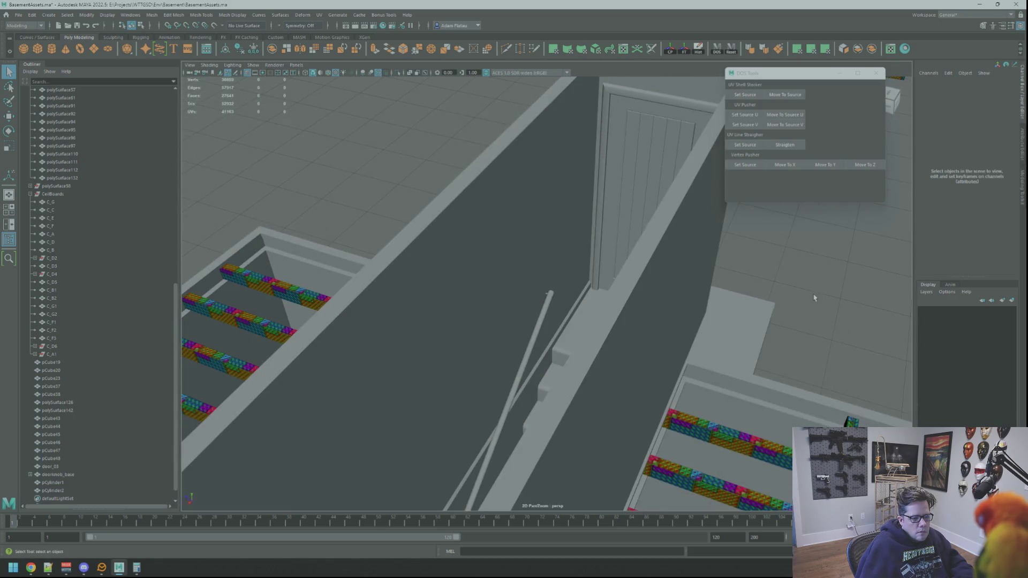
alt+right_drag(532, 264, 578, 278)
mouse_move(578, 278)
alt+mouse_down()
mouse_move(591, 286)
mouse_move(488, 277)
mouse_move(570, 295)
mouse_move(582, 264)
alt+mouse_up()
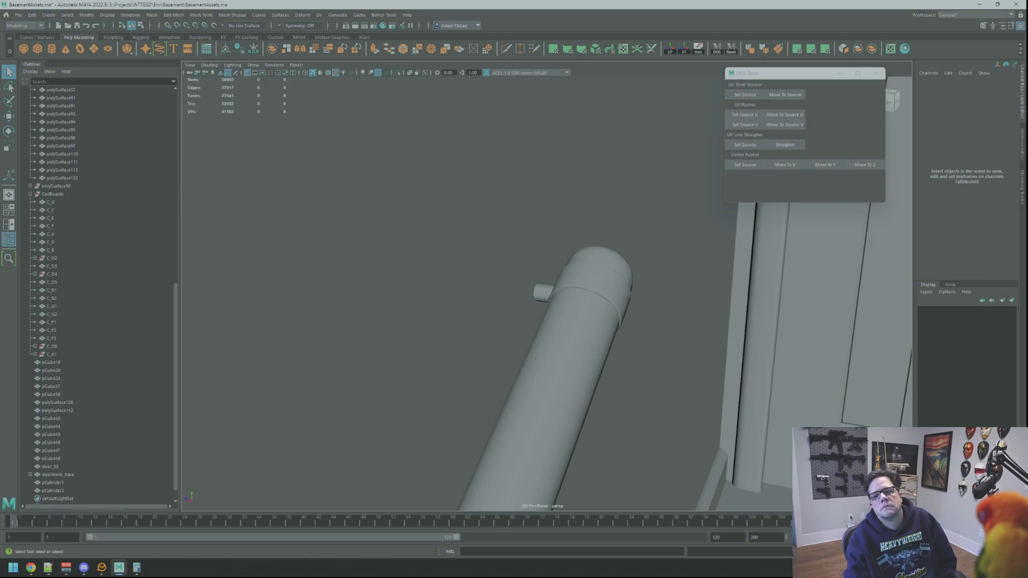
key(alt+Tab)
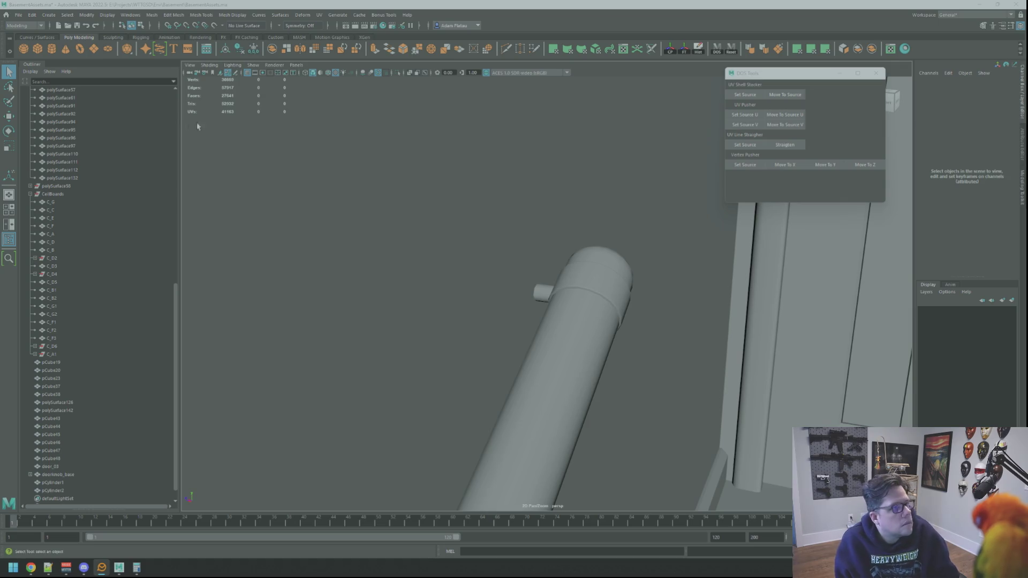
mouse_move(657, 225)
alt+mouse_down()
mouse_move(535, 259)
mouse_move(611, 276)
mouse_move(489, 220)
alt+mouse_up()
click(37, 48)
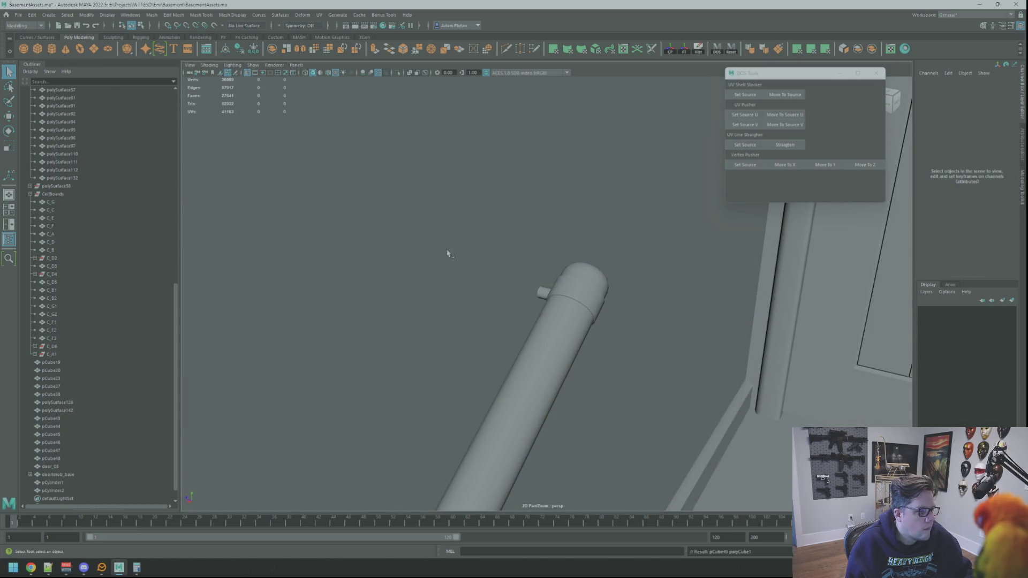
Step: Move the new cube into the basement, shrink it, and slide it toward the handrail end
key(f)
scroll(516, 294, down, 5)
alt+drag(545, 283, 471, 300)
mouse_move(611, 321)
mouse_down()
mouse_move(437, 301)
mouse_move(465, 236)
mouse_up()
key(f)
key(r)
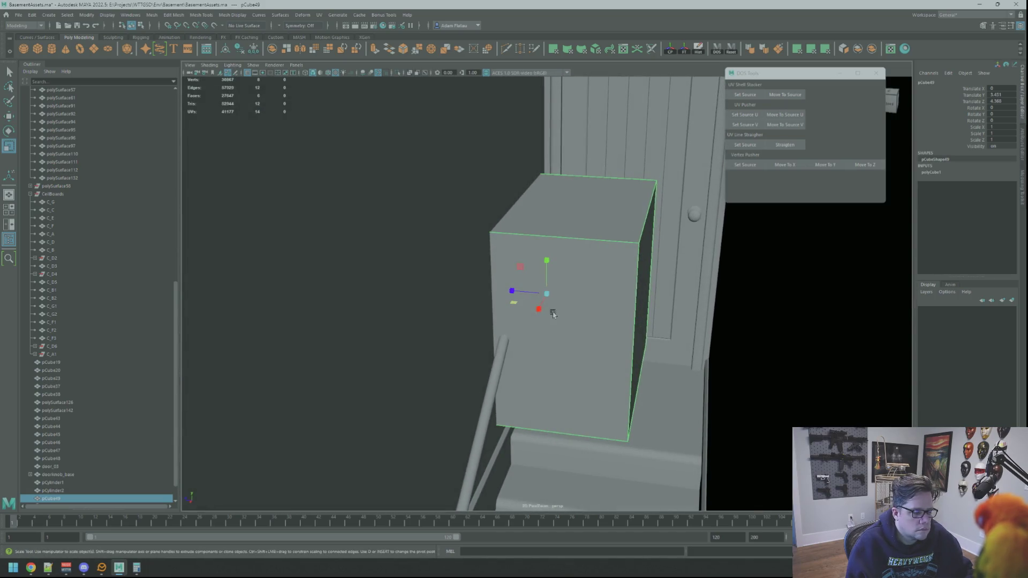
drag(546, 296, 413, 284)
key(w)
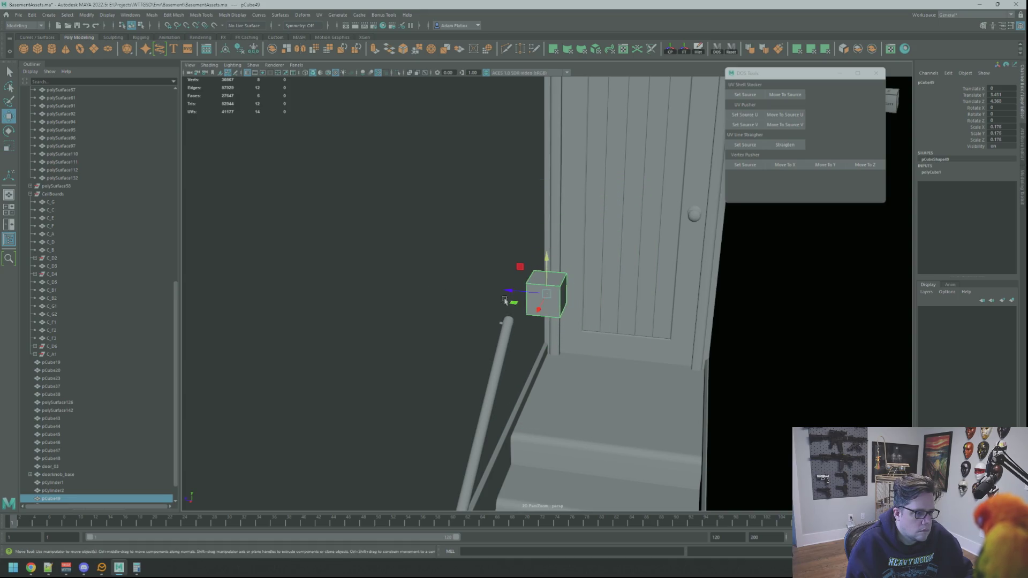
drag(512, 294, 502, 302)
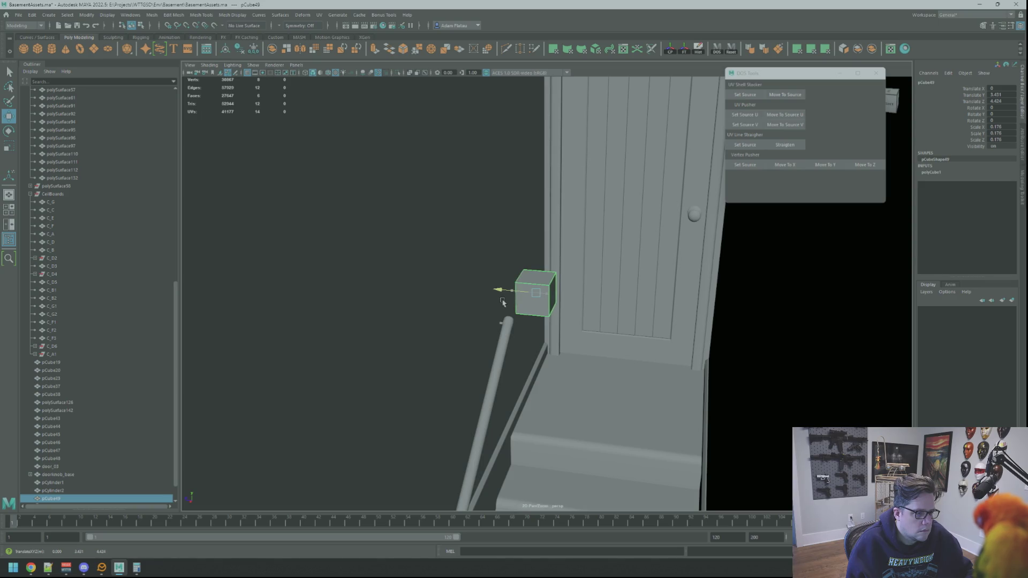
Step: Shrink the cube further, raise it slightly, and flatten it into a thin slab
key(f)
mouse_move(509, 295)
alt+mouse_down()
mouse_move(544, 340)
mouse_move(482, 321)
mouse_move(596, 328)
mouse_move(537, 318)
mouse_move(567, 318)
alt+mouse_up()
key(r)
mouse_move(631, 337)
alt+mouse_down()
mouse_move(583, 246)
mouse_move(535, 230)
mouse_move(528, 326)
mouse_move(547, 289)
mouse_move(544, 219)
alt+mouse_up()
key(w)
key(f)
mouse_move(546, 225)
alt+right_down()
mouse_move(600, 230)
mouse_move(514, 235)
alt+right_up()
alt+drag(557, 267, 572, 283)
key(r)
mouse_move(510, 296)
mouse_down()
mouse_move(545, 295)
mouse_move(459, 292)
mouse_move(474, 299)
mouse_up()
key(w)
mouse_move(567, 302)
alt+mouse_down()
mouse_move(524, 284)
mouse_move(524, 298)
mouse_move(518, 288)
mouse_move(546, 301)
mouse_move(445, 291)
mouse_move(479, 299)
alt+mouse_up()
right_drag(551, 296, 535, 296)
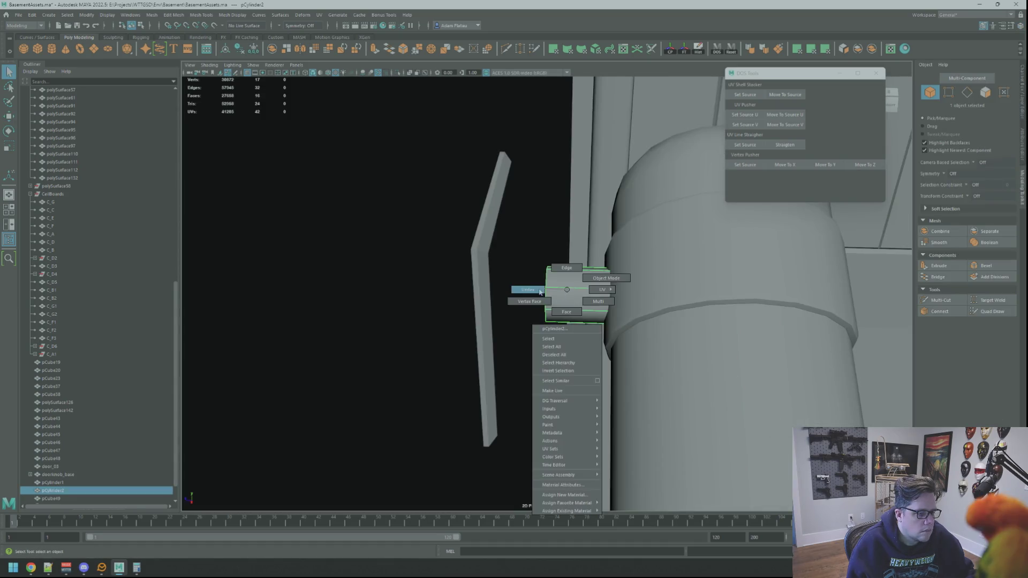
Step: Move the pipe's end vertices out so they meet the slab
click(546, 317)
drag(555, 338, 555, 338)
mouse_move(519, 293)
mouse_down()
mouse_move(473, 292)
mouse_move(520, 286)
mouse_up()
right_drag(519, 285, 498, 271)
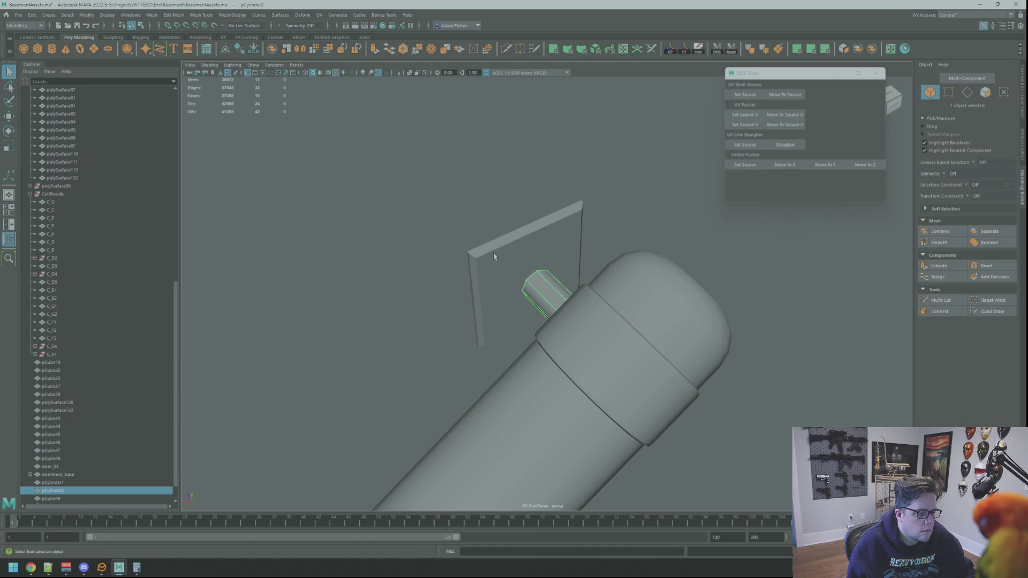
Step: Isolate the slab and pipe together in the viewport
click(524, 267)
shift+click(543, 272)
click(401, 73)
key(f)
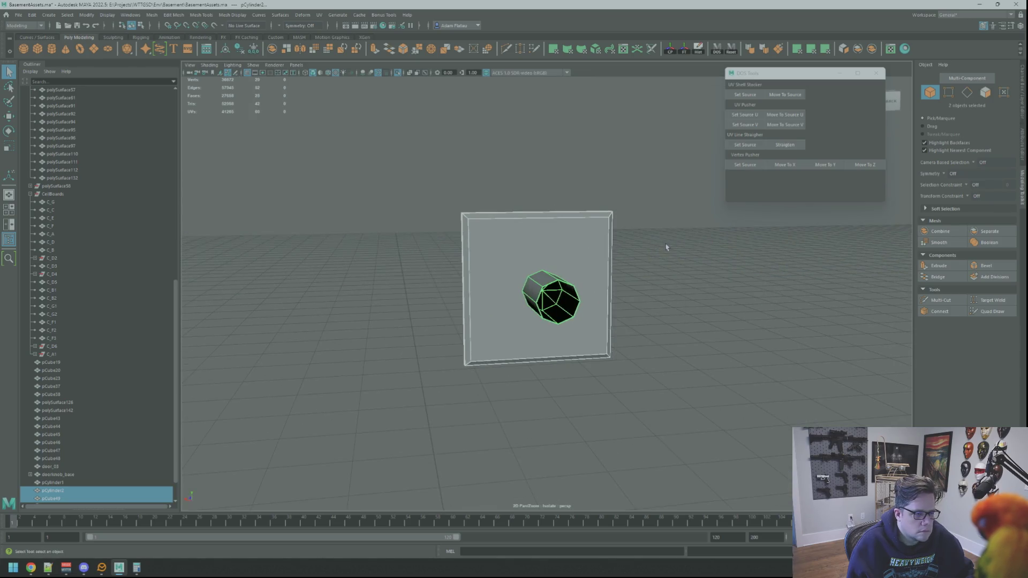
click(667, 246)
mouse_move(667, 246)
alt+mouse_down()
mouse_move(465, 228)
mouse_move(500, 214)
mouse_move(542, 236)
alt+mouse_up()
scroll(479, 216, down, 3)
Step: Combine the slab and pipe into one mesh
click(550, 243)
key(f)
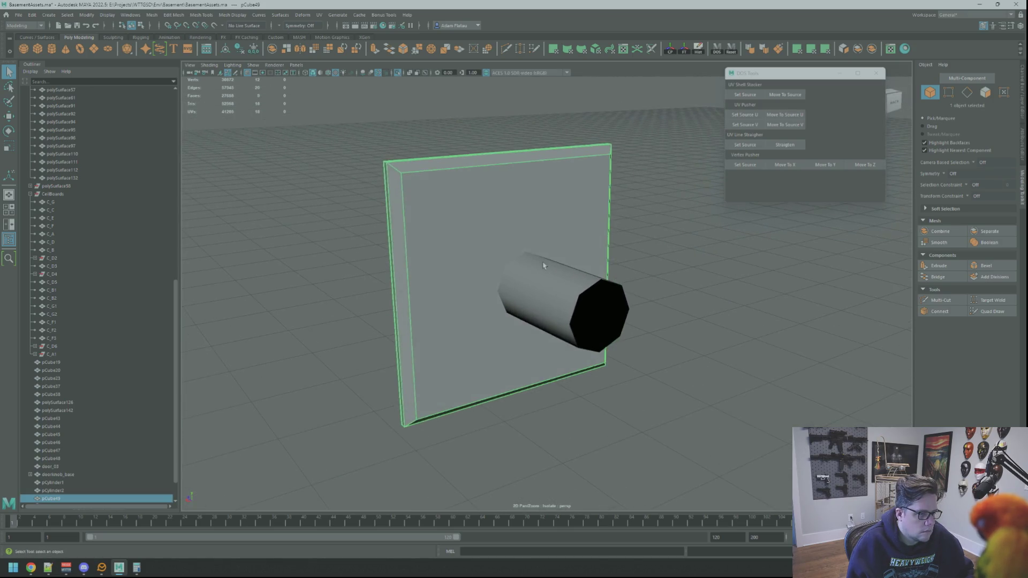
shift+click(541, 291)
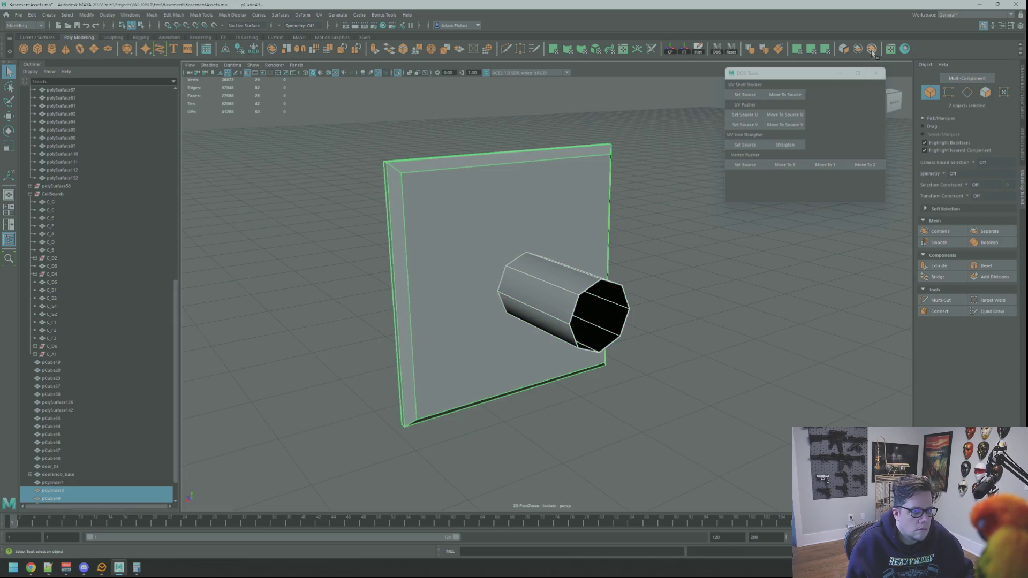
click(872, 49)
right_click(558, 288)
Step: Delete the pipe's end cap face on the combined mesh
click(538, 288)
click(547, 284)
right_drag(548, 284, 547, 300)
click(546, 267)
key(Delete)
scroll(534, 258, down, 3)
scroll(606, 230, up, 3)
click(791, 278)
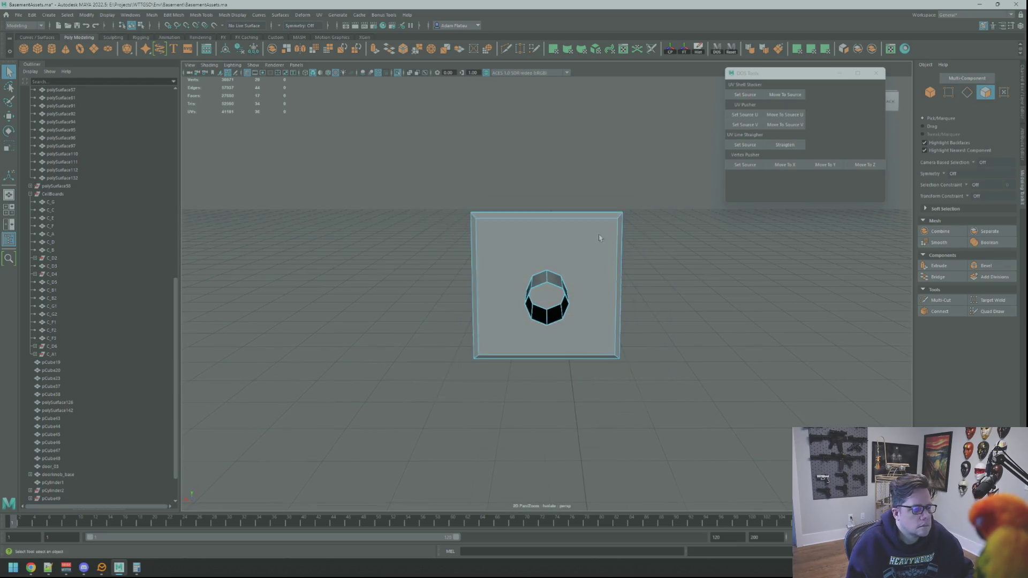
Step: Multi-Cut new edges from the plate's corner to the pipe rim
click(930, 301)
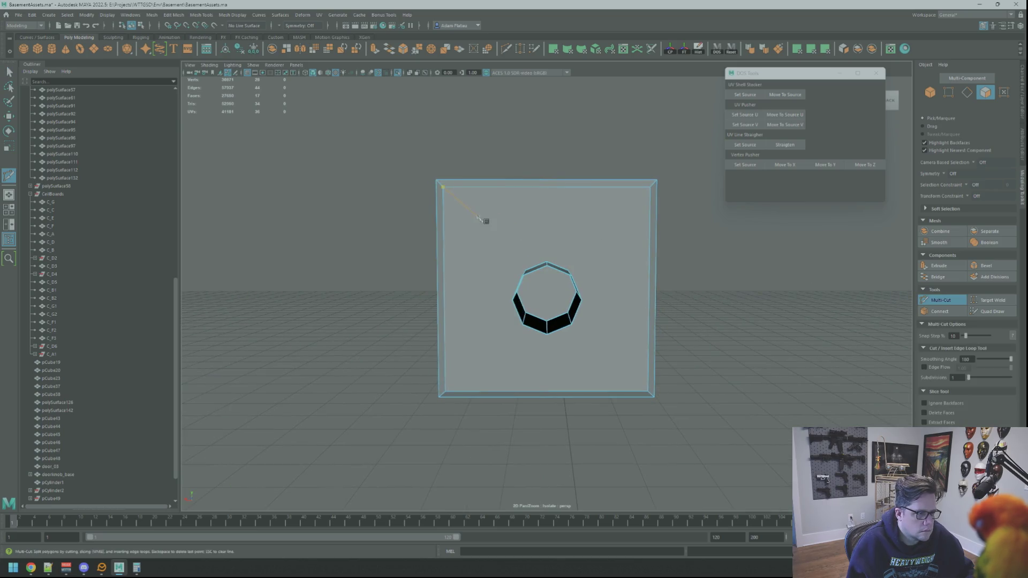
mouse_move(593, 269)
alt+mouse_down()
mouse_move(581, 271)
mouse_move(584, 316)
mouse_move(519, 327)
alt+mouse_up()
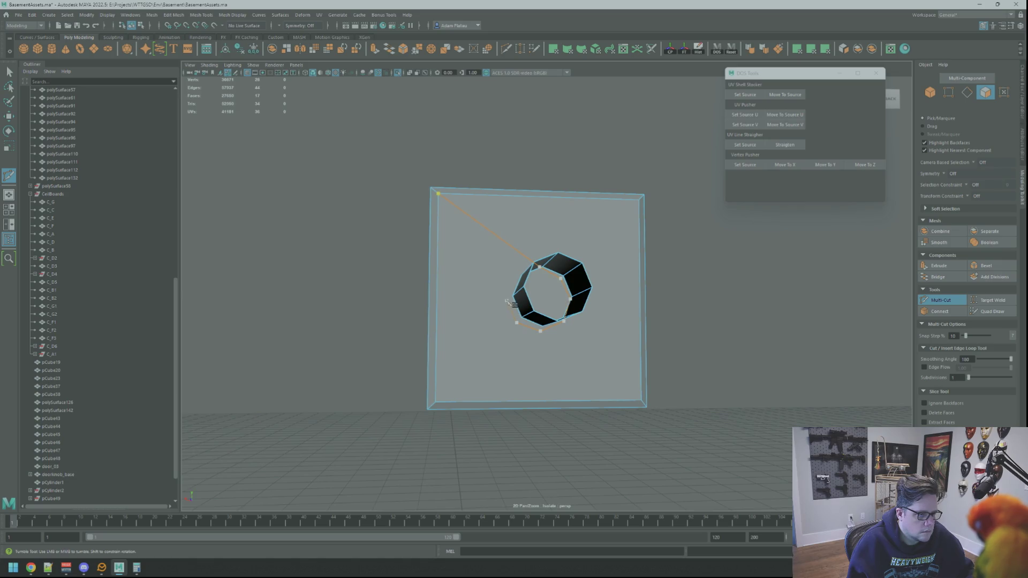
alt+drag(517, 278, 520, 269)
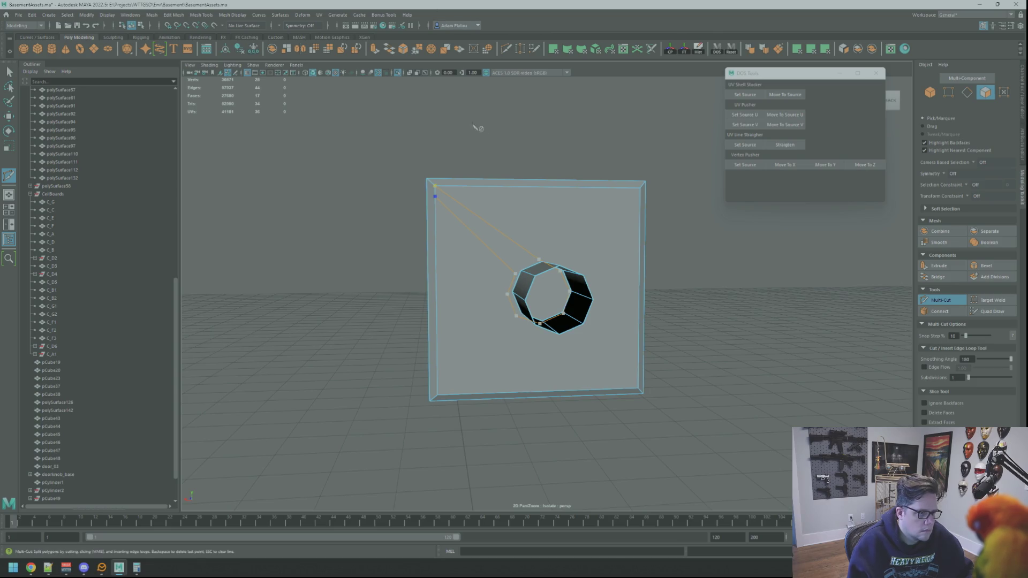
right_drag(473, 181, 441, 212)
click(435, 187)
Step: Nudge the stray corner vertex up and merge it with its neighbour
key(w)
drag(435, 175, 435, 165)
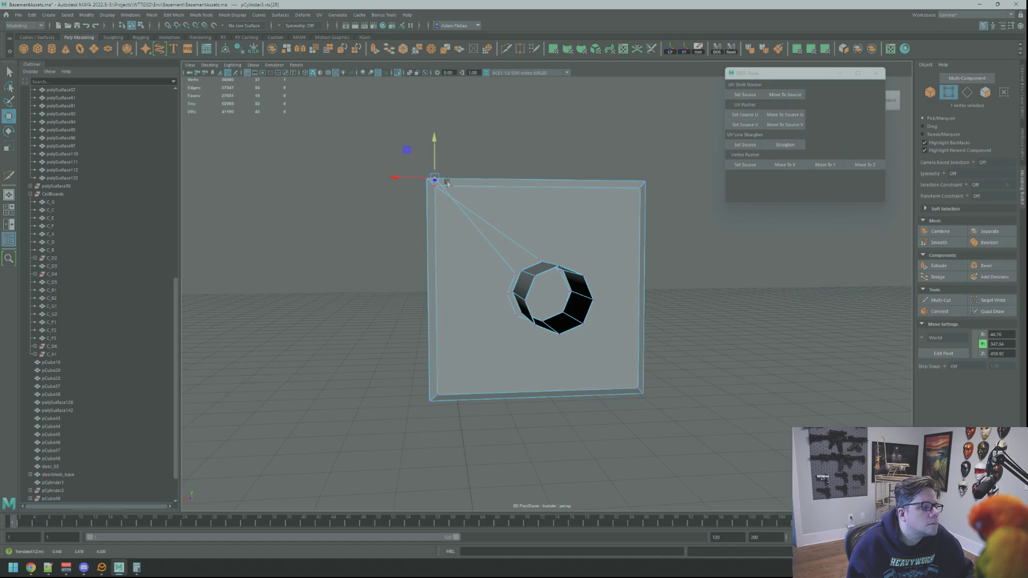
key(f)
scroll(513, 218, down, 5)
alt+drag(512, 218, 544, 258)
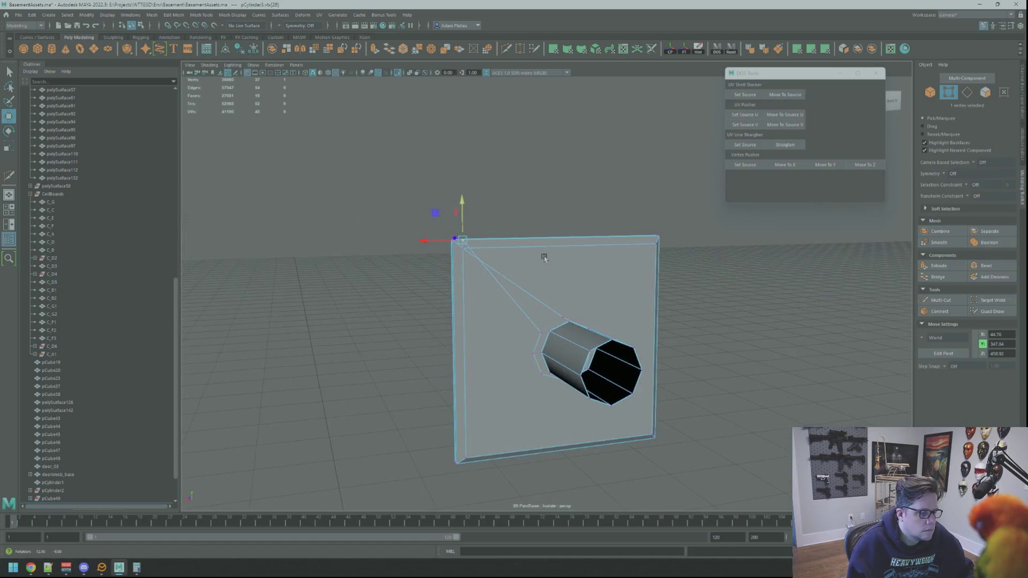
scroll(544, 258, up, 5)
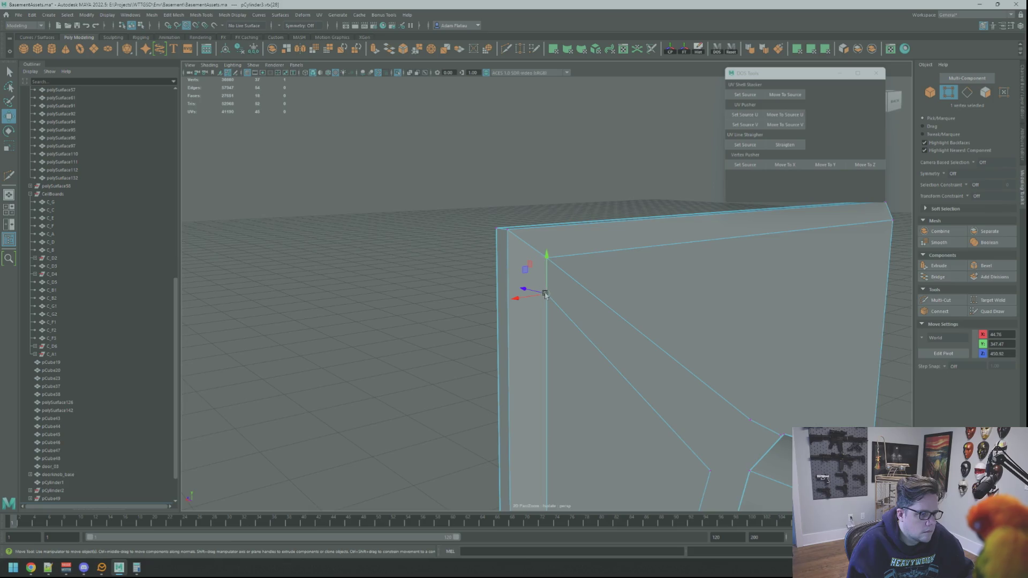
scroll(546, 294, down, 5)
key(q)
shift+right_drag(553, 309, 557, 236)
mouse_move(558, 236)
alt+mouse_down()
mouse_move(616, 297)
mouse_move(602, 275)
alt+mouse_up()
scroll(601, 281, up, 5)
Step: Multi-Cut another edge from the plate corner to the pipe rim and inspect it
shift+right_drag(593, 280, 565, 314)
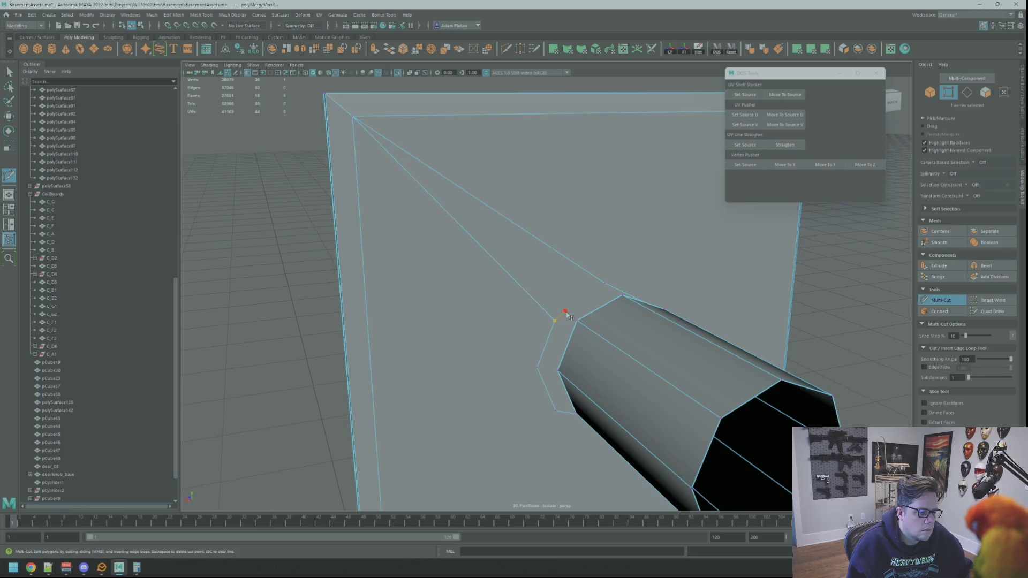
click(604, 286)
key(q)
right_drag(621, 281, 700, 192)
scroll(659, 241, down, 5)
scroll(636, 248, up, 8)
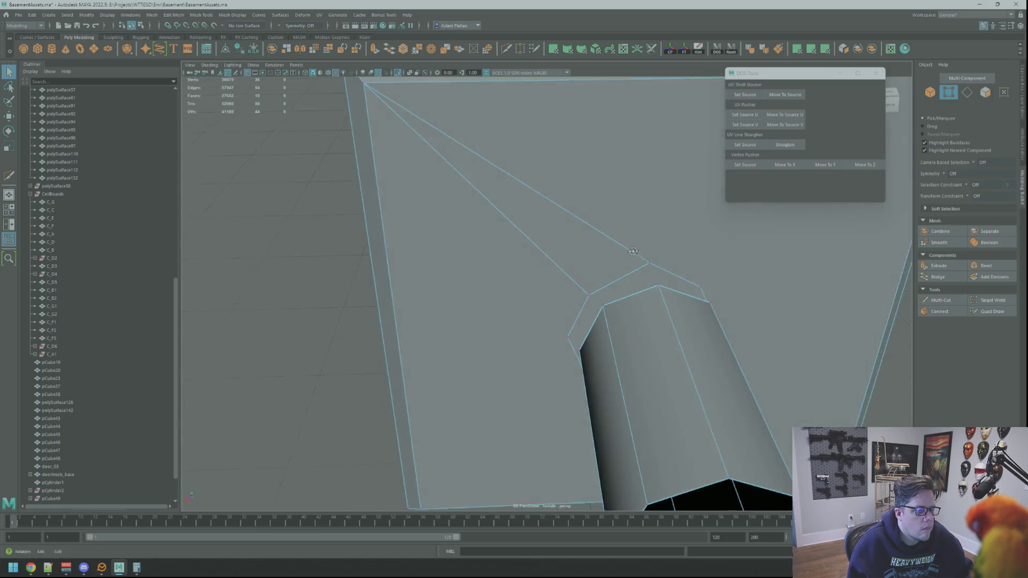
scroll(635, 255, up, 3)
scroll(569, 261, down, 4)
alt+drag(636, 255, 528, 264)
scroll(435, 273, up, 3)
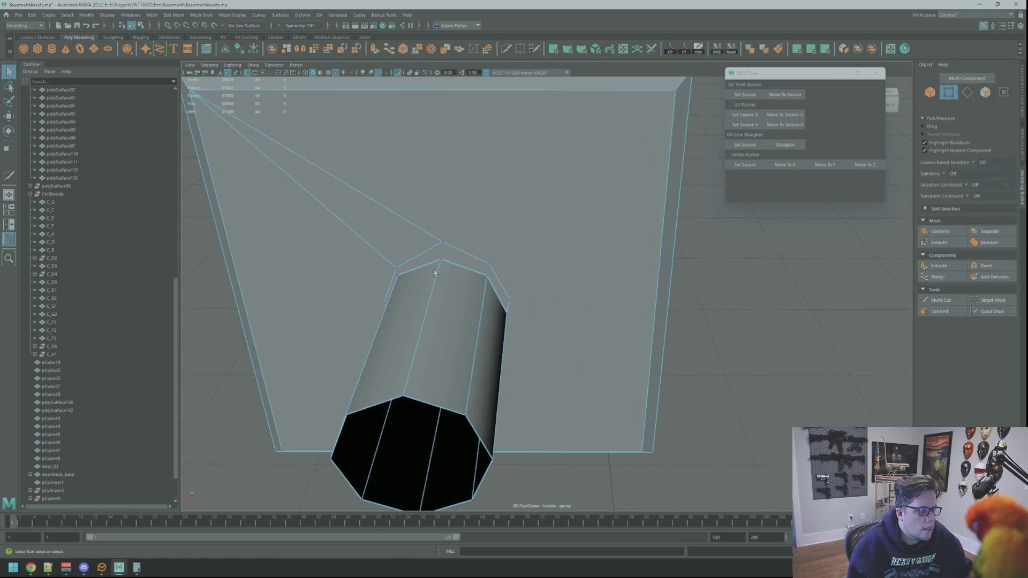
scroll(579, 210, down, 3)
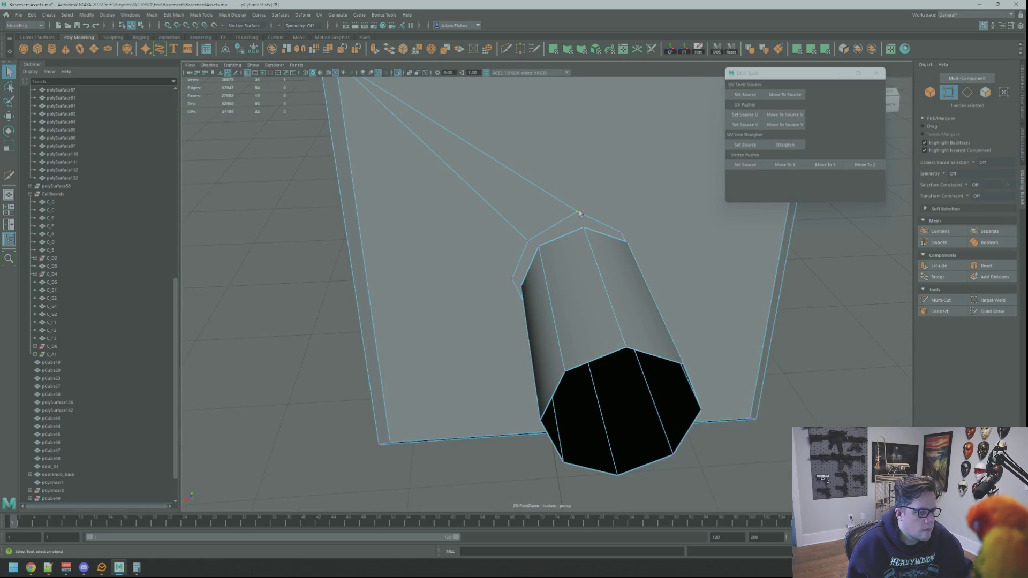
scroll(579, 210, down, 4)
scroll(580, 268, up, 2)
mouse_move(571, 263)
alt+mouse_down()
mouse_move(661, 253)
mouse_move(578, 268)
alt+mouse_up()
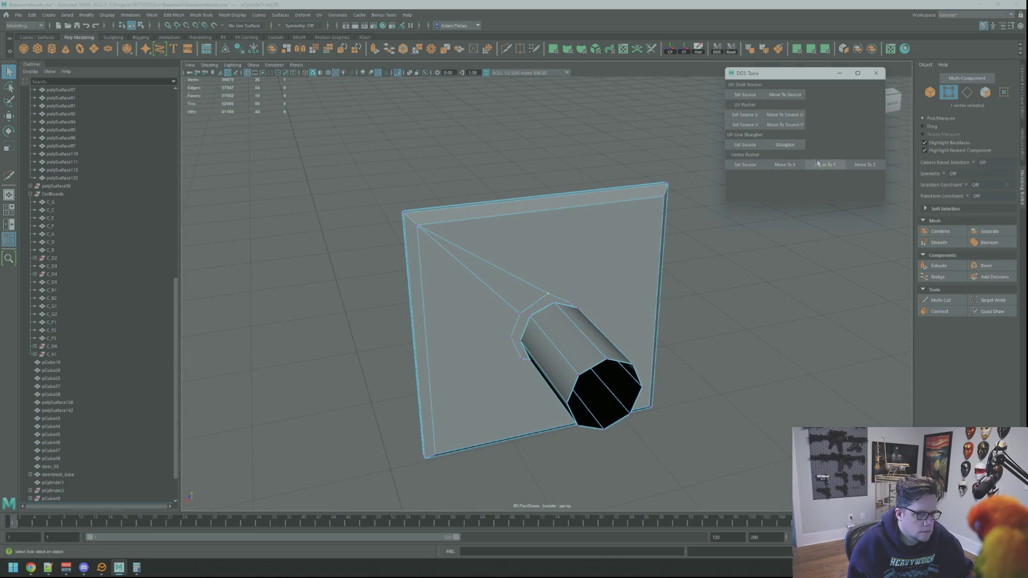
alt+drag(704, 217, 594, 242)
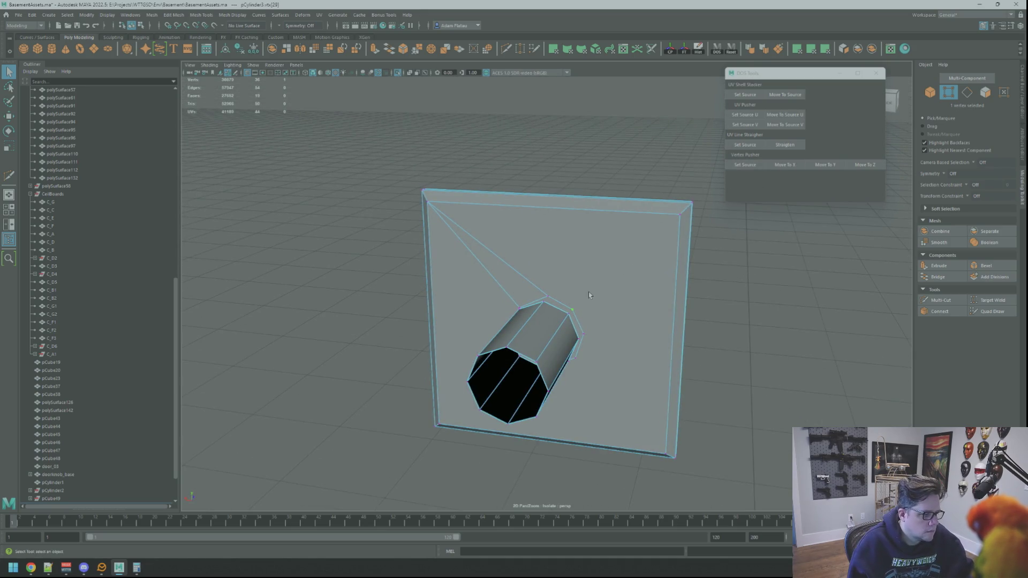
click(810, 168)
Step: Align the first rim vertices' X and Y to the source vertex using Vertex Pusher
scroll(580, 275, up, 5)
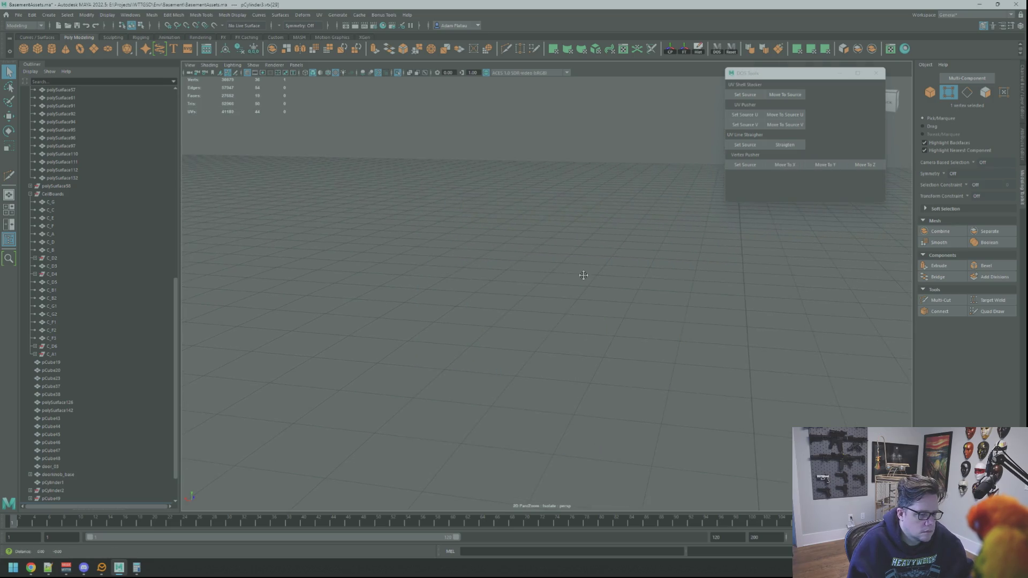
scroll(581, 275, down, 5)
scroll(576, 289, up, 5)
scroll(520, 275, down, 8)
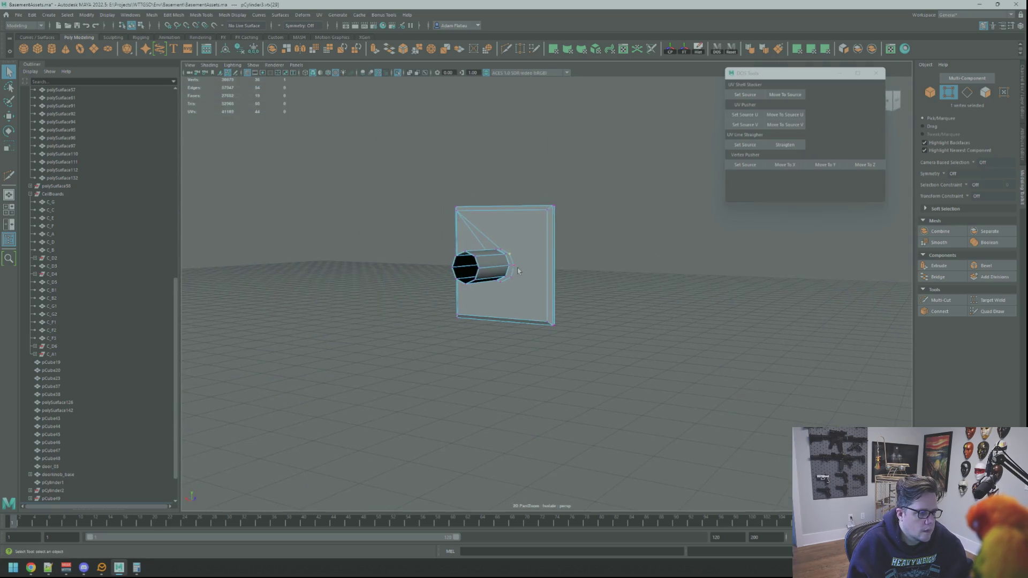
scroll(518, 271, up, 10)
scroll(517, 284, down, 4)
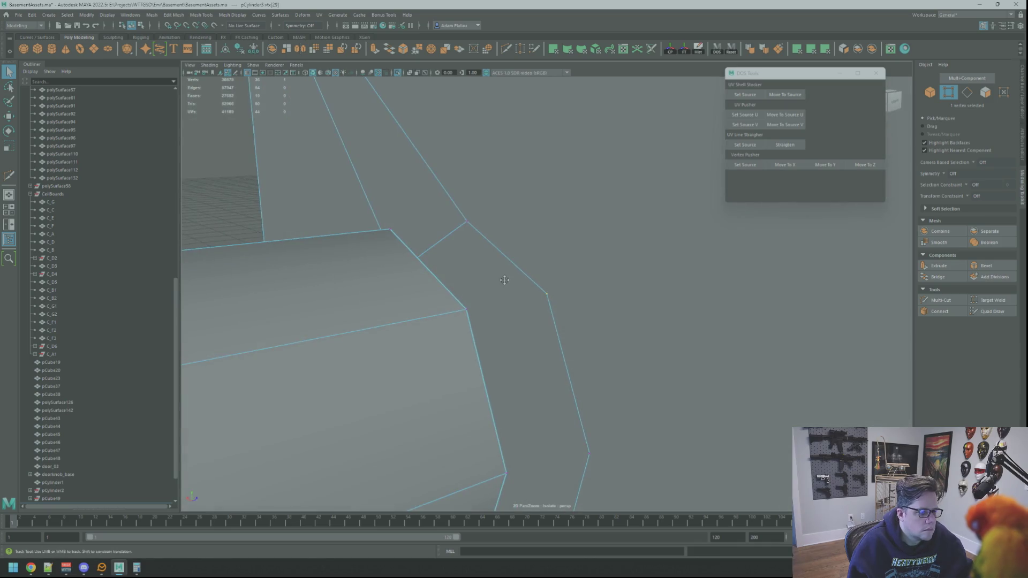
mouse_move(518, 281)
alt+mouse_down()
mouse_move(498, 286)
mouse_move(549, 355)
alt+mouse_up()
click(573, 347)
click(785, 165)
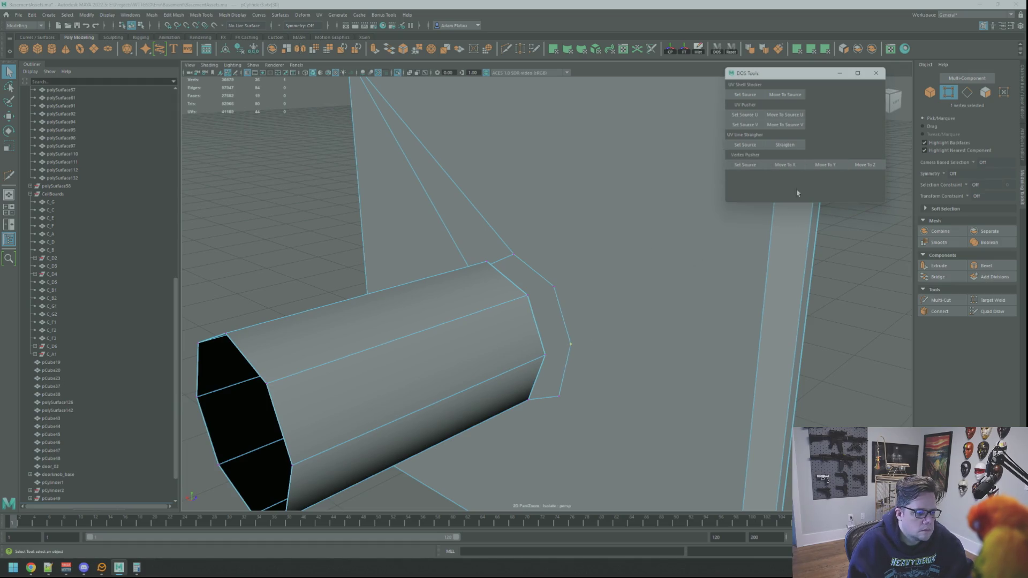
alt+drag(584, 303, 592, 312)
alt+middle_drag(592, 312, 588, 306)
alt+drag(588, 306, 590, 292)
click(604, 305)
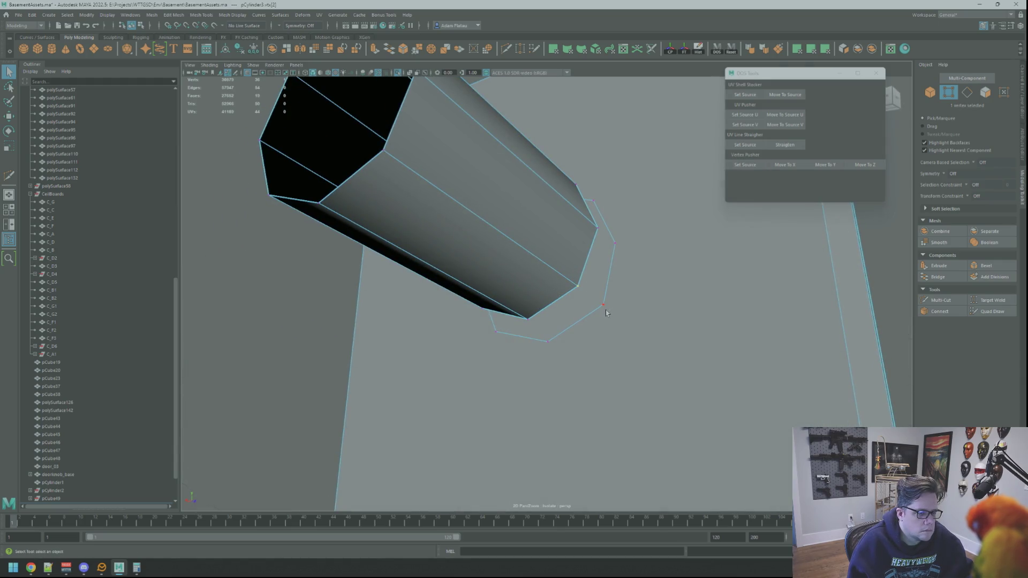
click(819, 168)
alt+drag(600, 284, 546, 316)
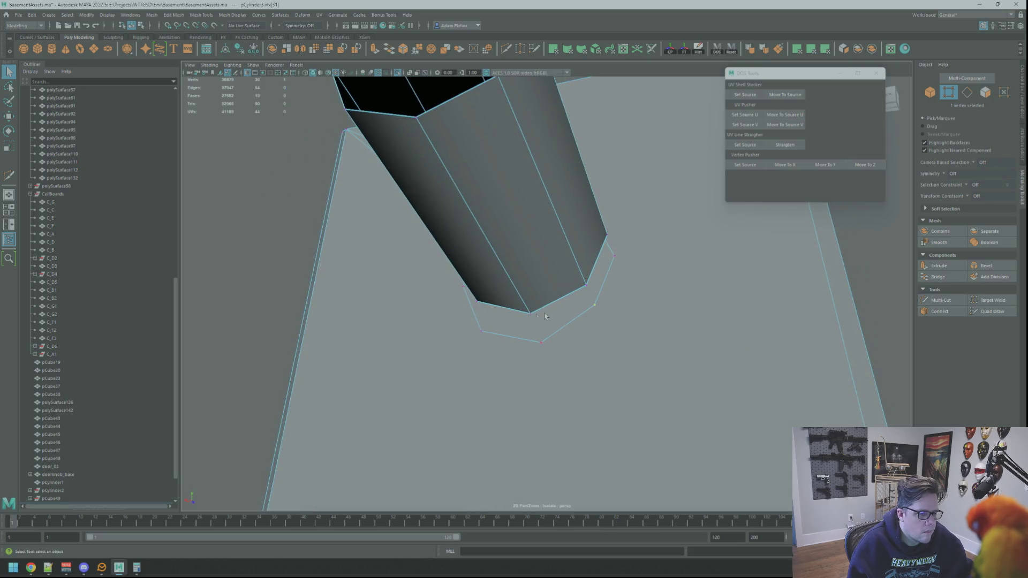
Step: Set a new source vertex and align the remaining rim vertices' X and Y to it
click(745, 165)
mouse_move(600, 268)
alt+mouse_down()
mouse_move(579, 252)
mouse_move(546, 321)
alt+mouse_up()
click(536, 340)
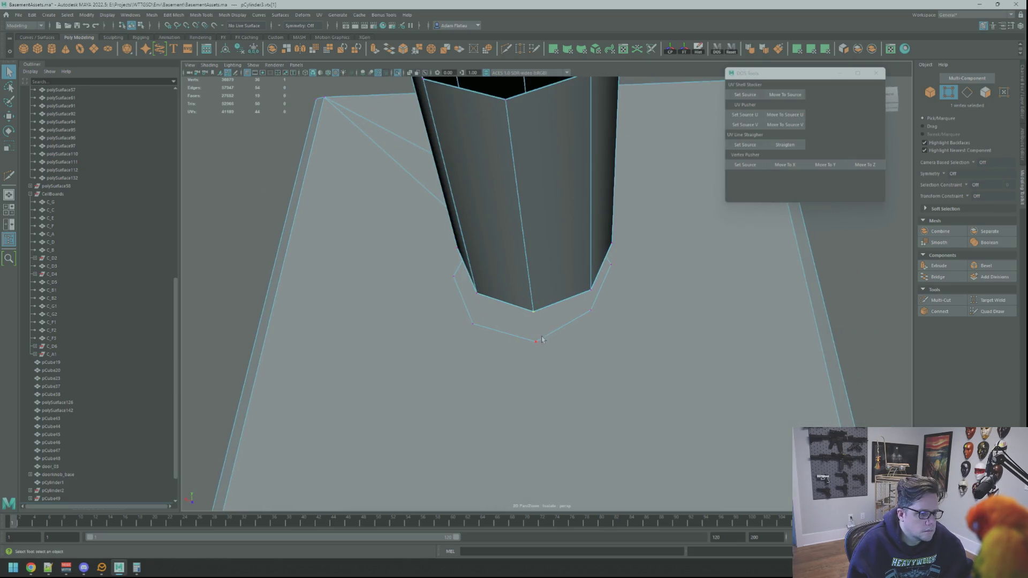
alt+drag(621, 252, 607, 293)
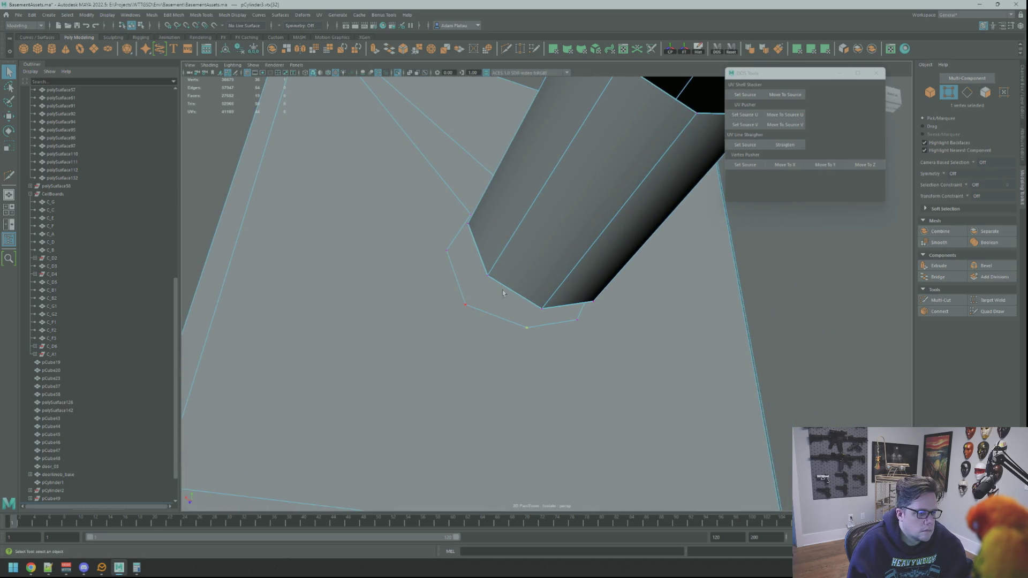
click(752, 166)
click(475, 310)
click(778, 167)
mouse_move(686, 203)
alt+mouse_down()
mouse_move(525, 227)
mouse_move(480, 254)
alt+mouse_up()
click(785, 165)
click(825, 166)
mouse_move(615, 225)
alt+mouse_down()
mouse_move(524, 207)
mouse_move(498, 217)
alt+mouse_up()
click(498, 216)
click(748, 165)
click(461, 209)
click(823, 165)
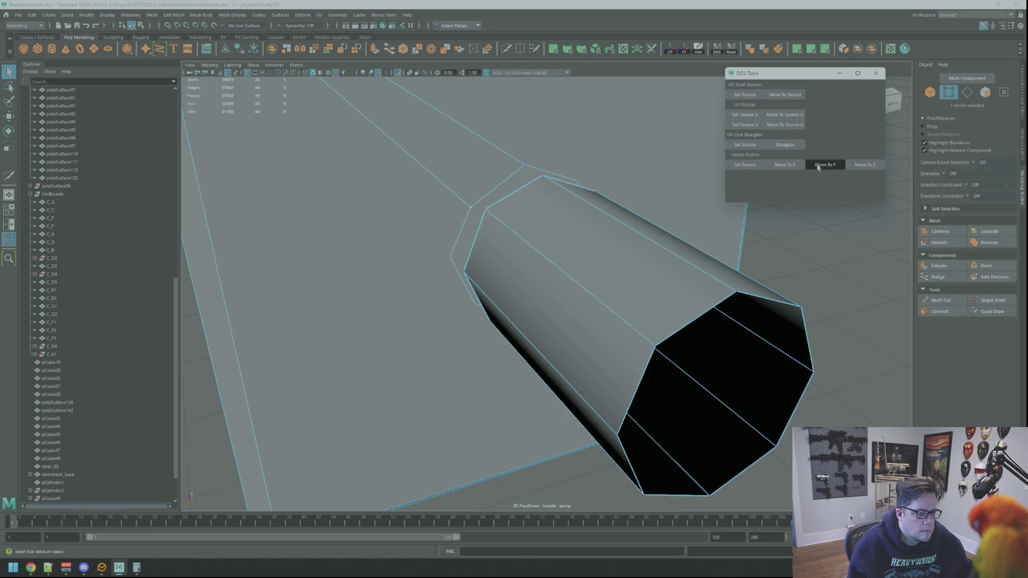
mouse_move(616, 241)
alt+mouse_down()
mouse_move(541, 212)
mouse_move(552, 193)
mouse_move(549, 236)
mouse_move(541, 222)
alt+mouse_up()
Step: Delete the pipe's inner top face
click(533, 316)
key(Delete)
mouse_move(533, 314)
alt+mouse_down()
mouse_move(525, 285)
mouse_move(837, 286)
alt+mouse_up()
Step: With Multi-Cut, add diagonal edges from the cylinder base to the plate's lower corners
click(926, 301)
alt+drag(541, 235, 588, 250)
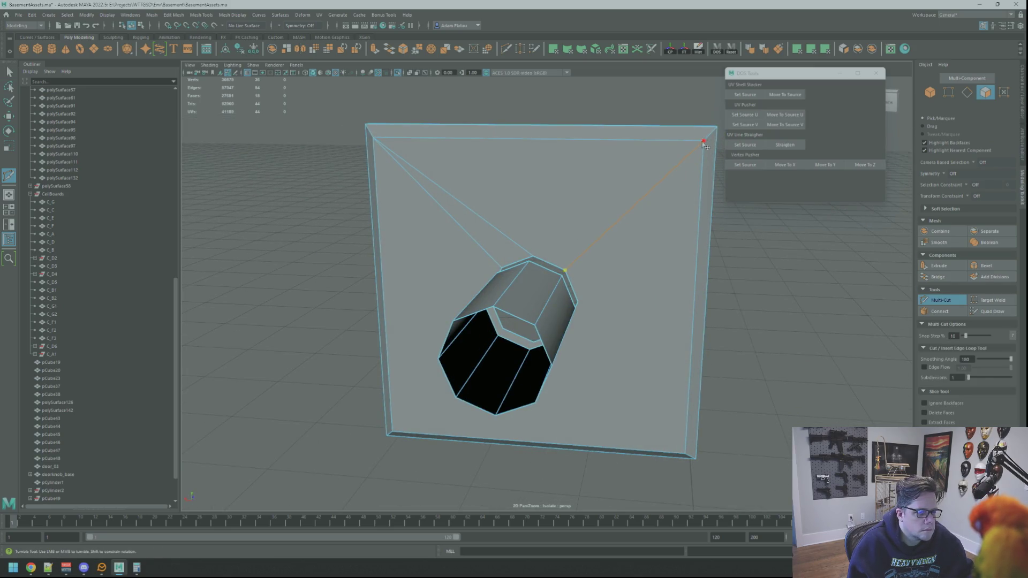
mouse_move(593, 196)
alt+mouse_down()
mouse_move(619, 198)
mouse_move(610, 236)
alt+mouse_up()
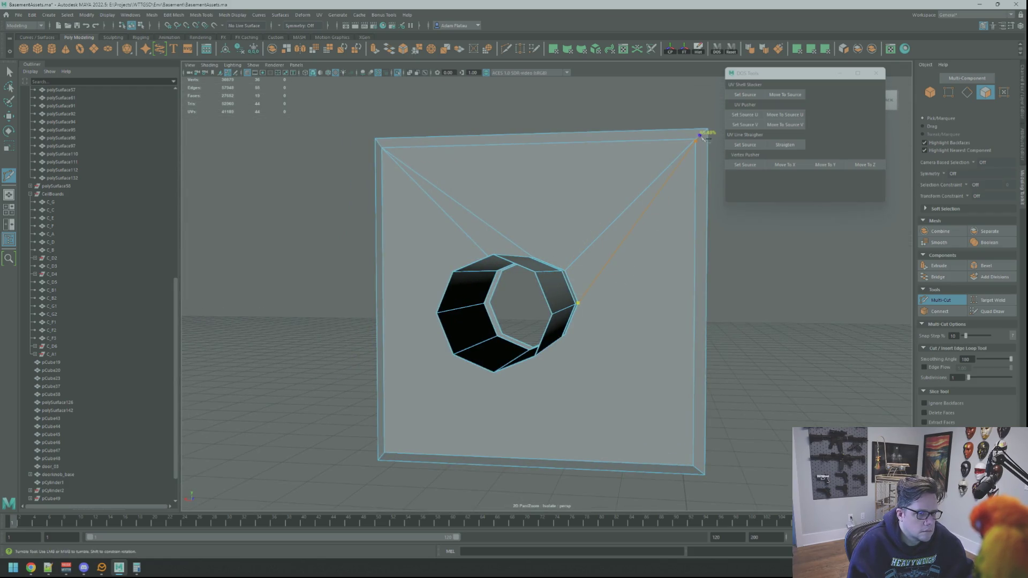
alt+drag(696, 141, 637, 182)
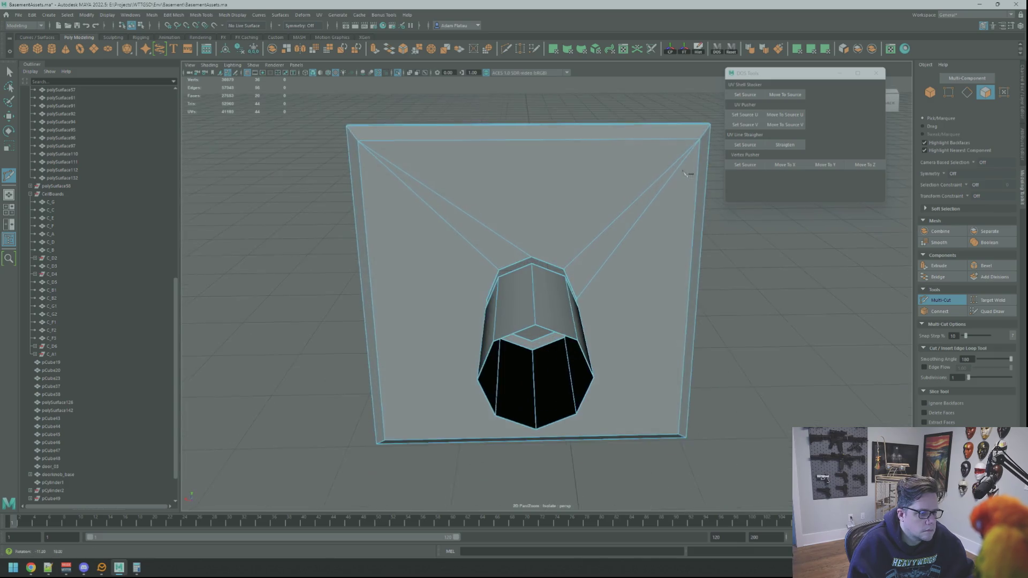
scroll(634, 186, down, 3)
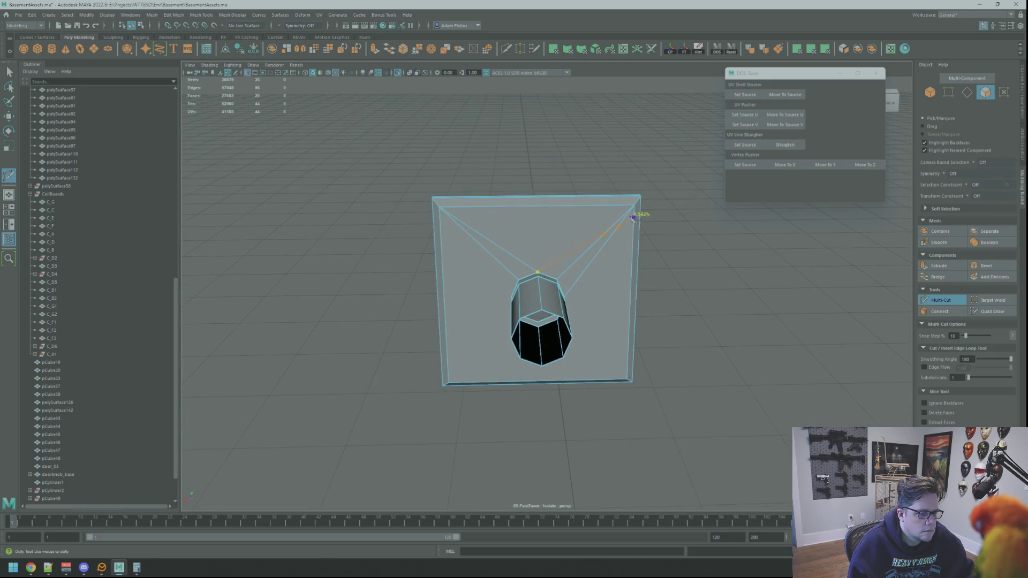
mouse_move(569, 214)
alt+mouse_down()
mouse_move(557, 215)
mouse_move(571, 243)
mouse_move(528, 183)
mouse_move(459, 184)
alt+mouse_up()
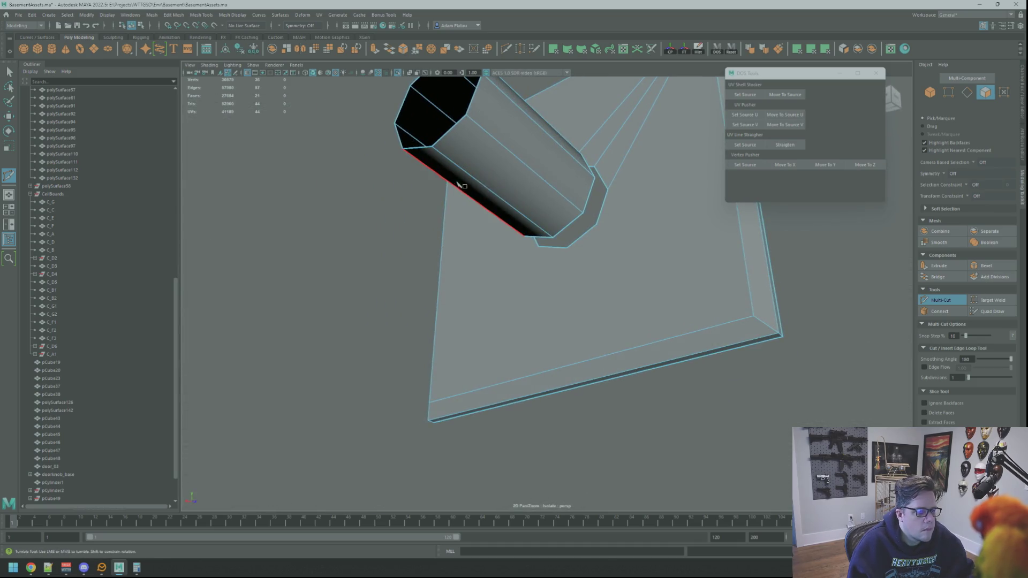
mouse_move(624, 222)
alt+mouse_down()
mouse_move(613, 250)
mouse_move(588, 253)
alt+mouse_up()
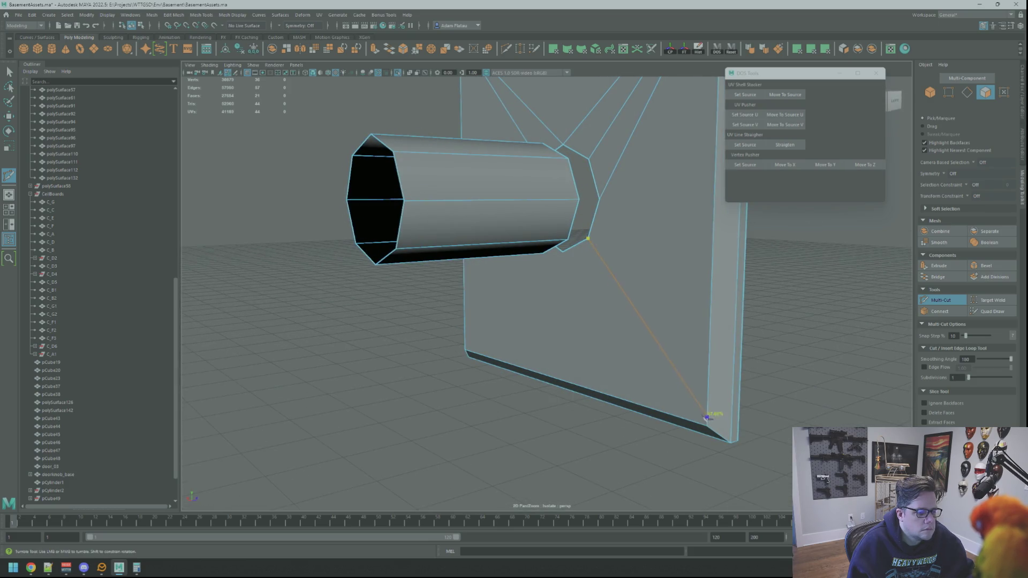
mouse_move(712, 422)
alt+mouse_down()
mouse_move(654, 312)
mouse_move(693, 307)
mouse_move(509, 255)
alt+mouse_up()
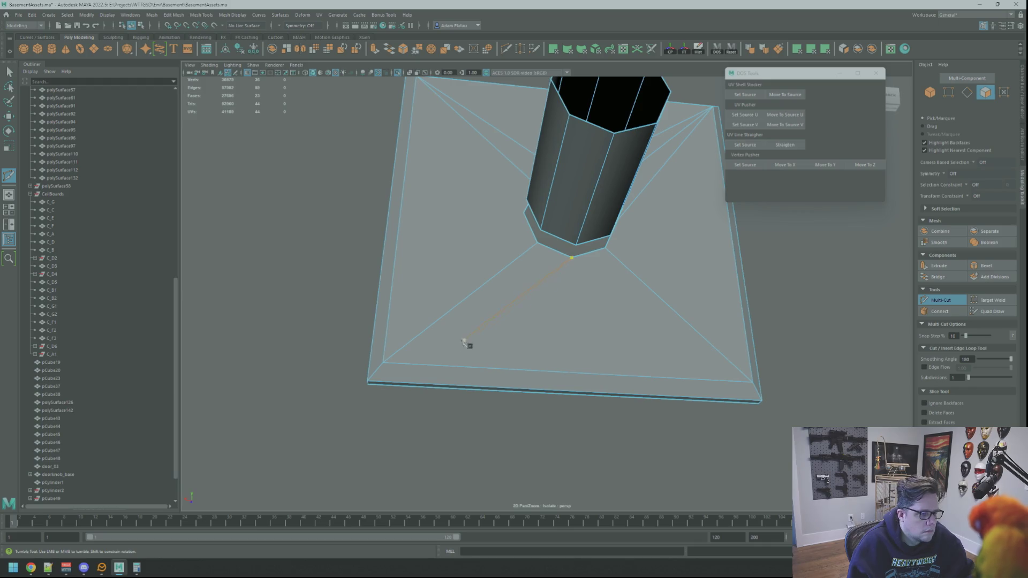
alt+drag(518, 321, 559, 303)
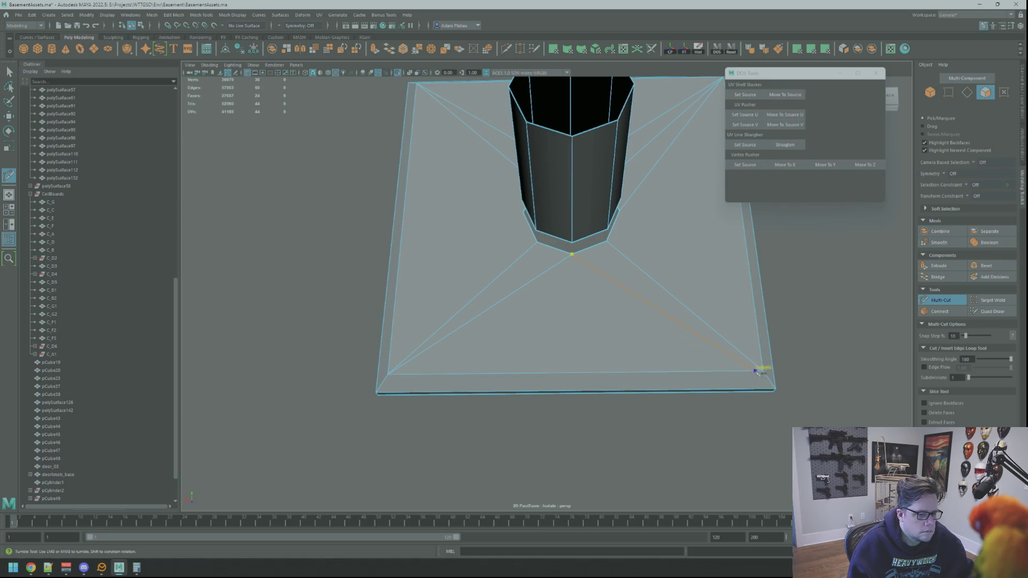
alt+drag(743, 369, 484, 174)
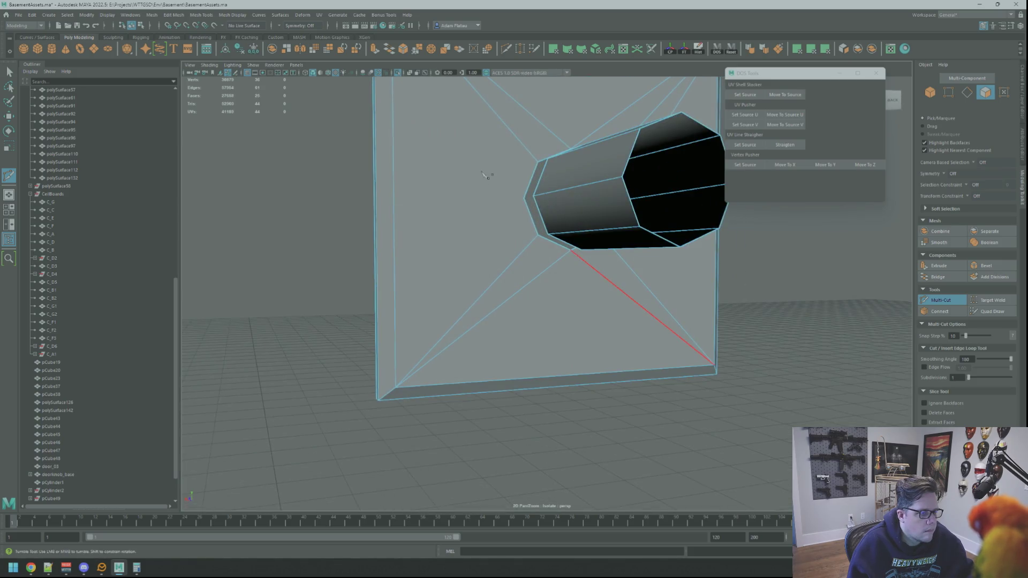
click(495, 176)
alt+middle_drag(460, 132, 450, 325)
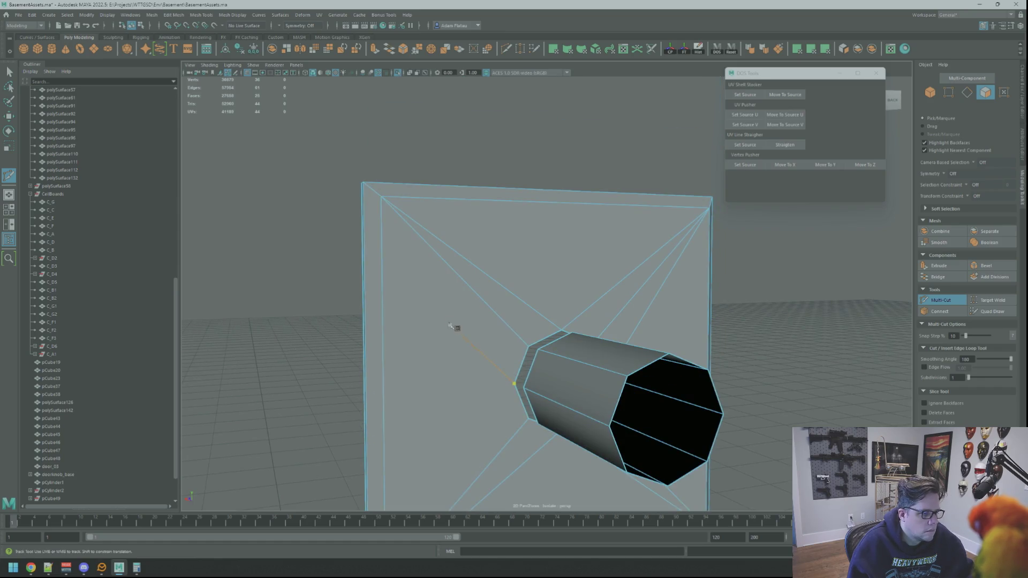
key(q)
right_drag(498, 157, 514, 177)
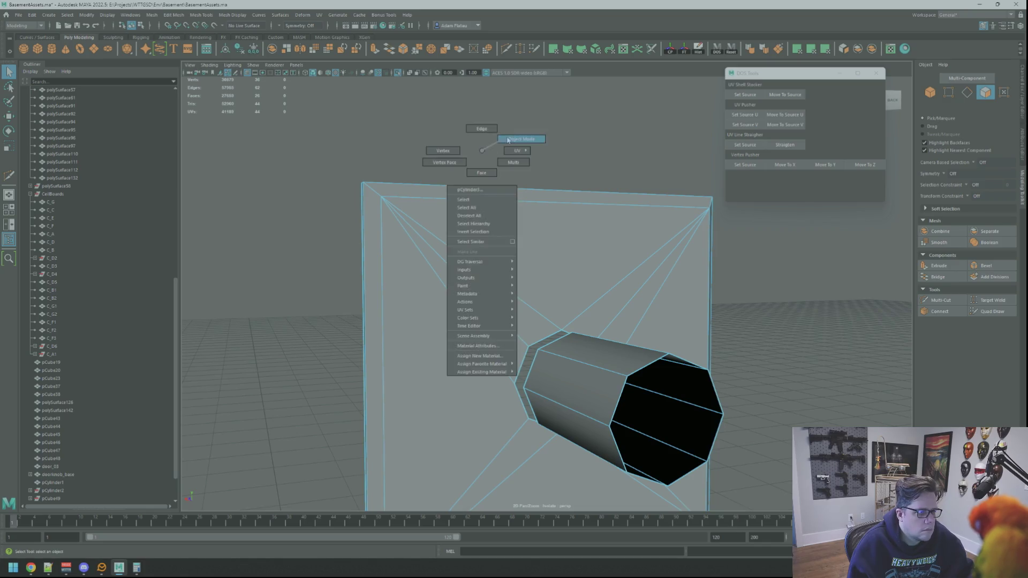
Step: Select the edges around the cylinder's base and bridge them to the plate opening
click(547, 271)
right_drag(547, 270, 545, 307)
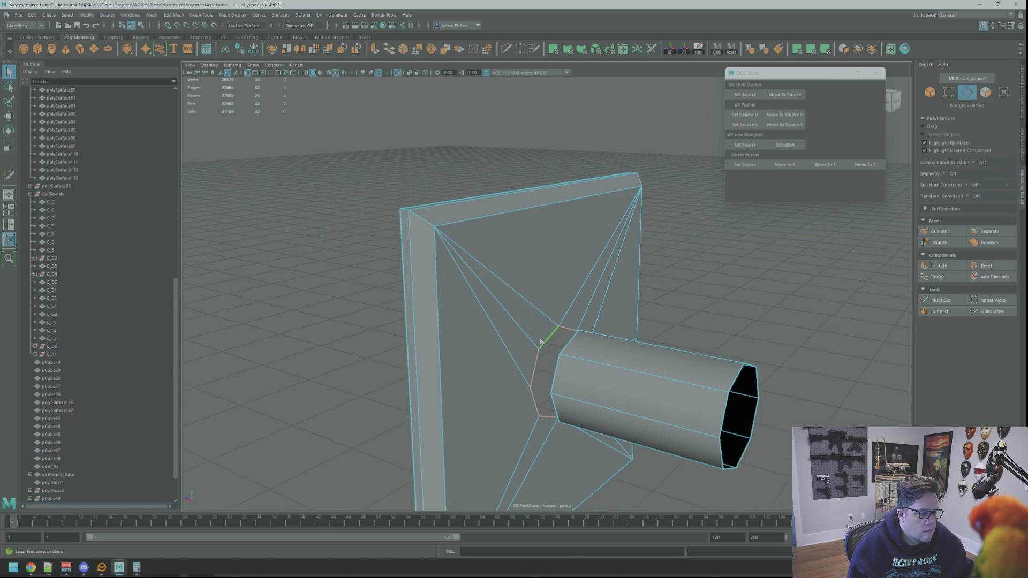
key(f)
key(w)
scroll(606, 275, down, 5)
alt+drag(606, 275, 574, 246)
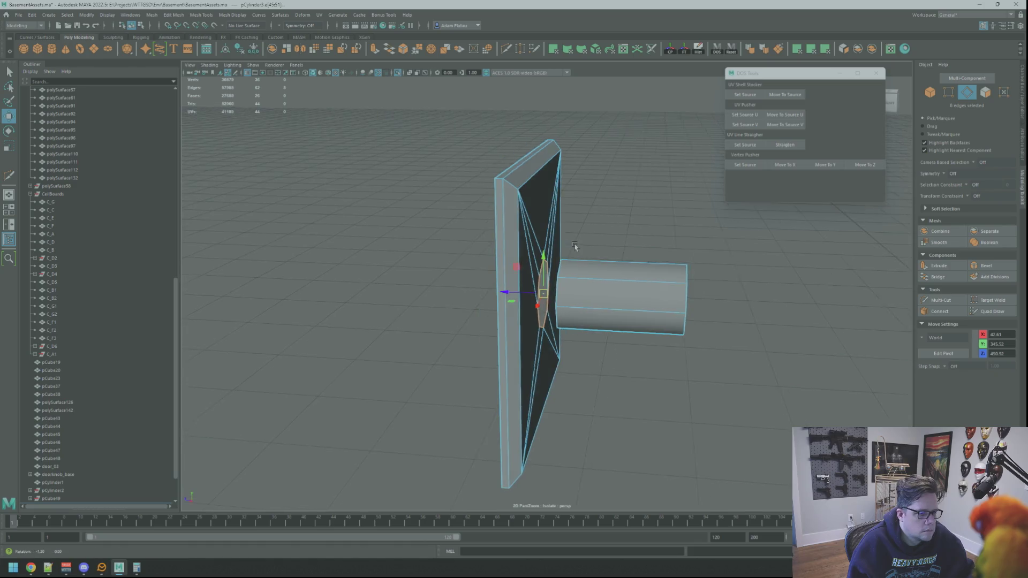
click(946, 278)
Step: Bevel the joint edges with 2 segments at fraction 0.3
mouse_move(643, 267)
alt+mouse_down()
mouse_move(590, 222)
mouse_move(599, 241)
mouse_move(509, 229)
mouse_move(550, 256)
alt+mouse_up()
right_drag(550, 256, 571, 248)
alt+drag(547, 257, 591, 284)
alt+drag(523, 347, 502, 316)
shift+click(502, 257)
alt+drag(502, 257, 537, 245)
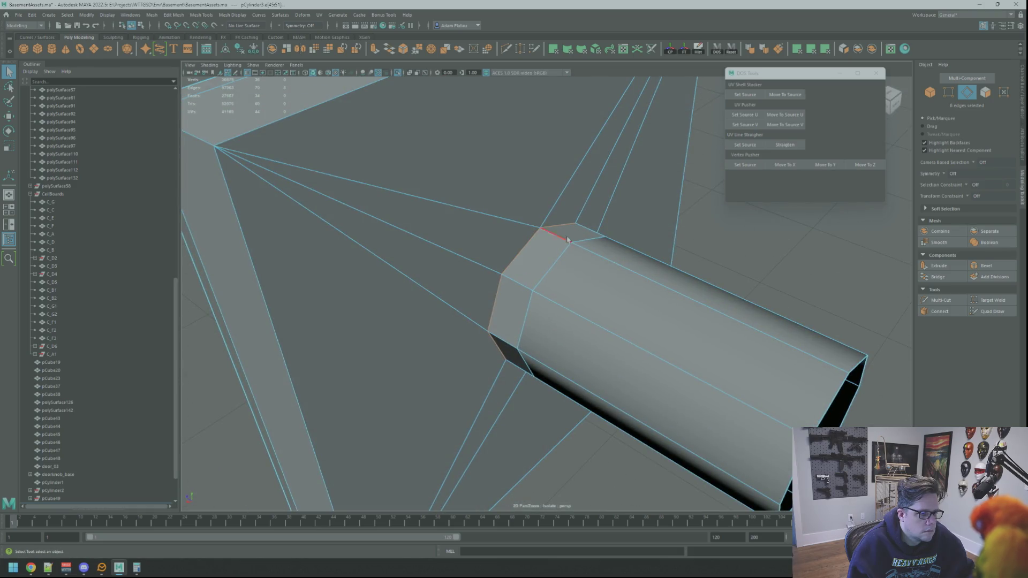
click(997, 266)
drag(597, 167, 600, 159)
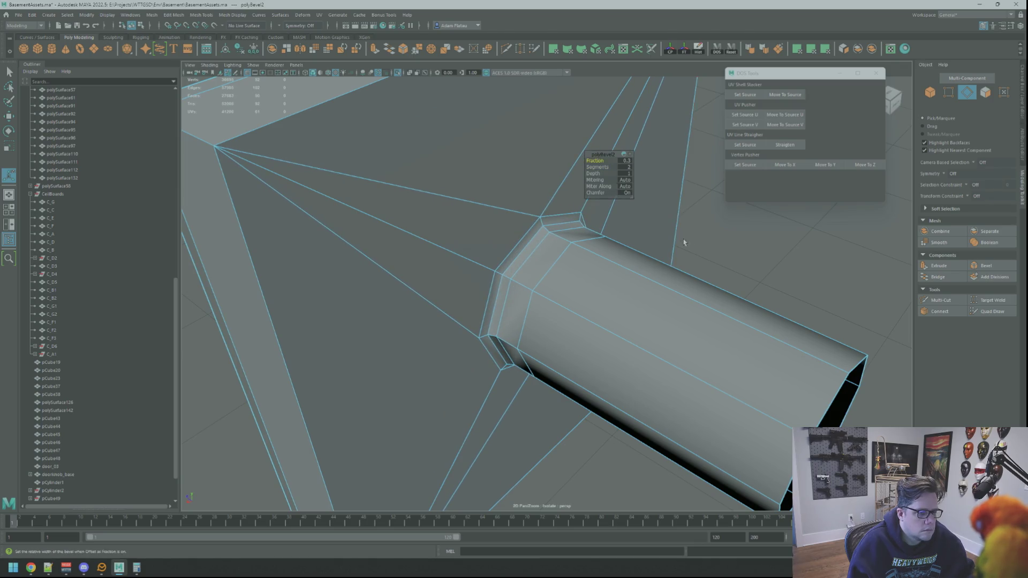
Step: Apply Soften Edge to the bevelled edge loops at the cylinder's base
right_drag(683, 243, 677, 229)
double_click(557, 235)
alt+drag(557, 234, 563, 236)
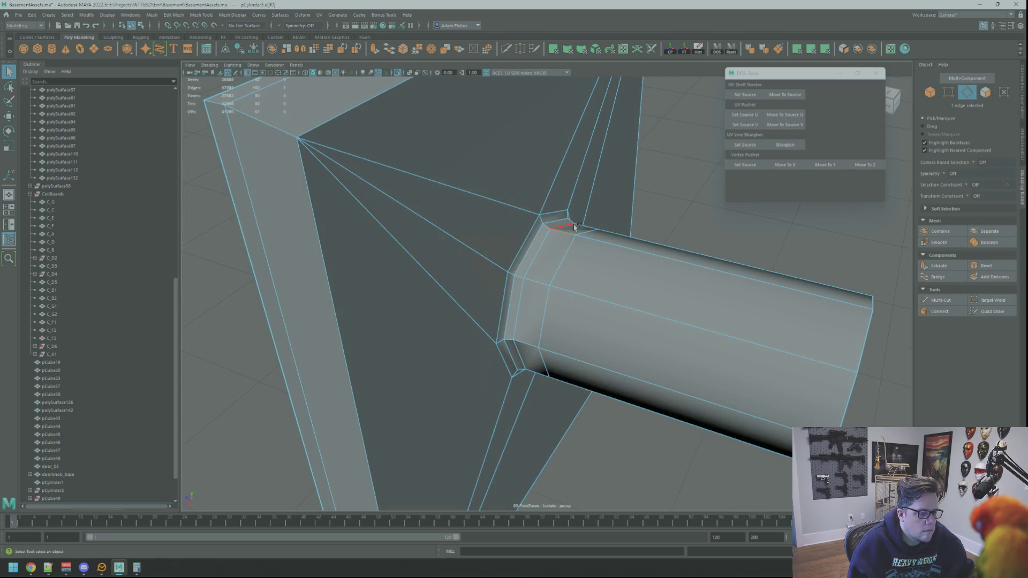
click(750, 48)
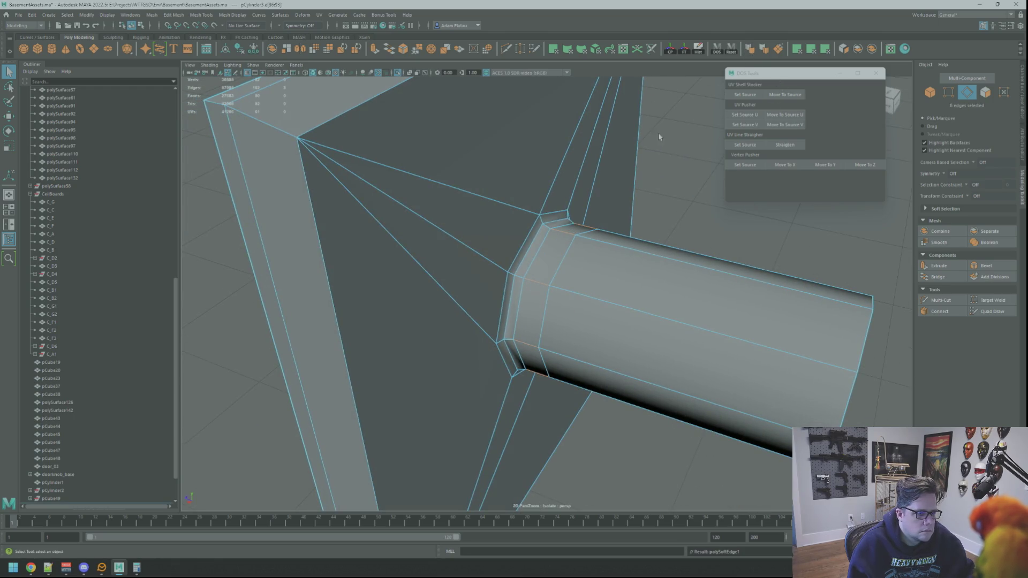
double_click(530, 250)
key(g)
Step: Return to object mode and select the combined wall and cylinder object
key(F8)
key(a)
mouse_move(698, 220)
alt+mouse_down()
mouse_move(616, 225)
mouse_move(544, 202)
mouse_move(527, 242)
mouse_move(601, 236)
alt+mouse_up()
scroll(562, 259, down, 5)
click(562, 259)
key(f)
Step: Inspect the wall's edges in edge mode, then reselect the wall in object mode
right_click(593, 247)
right_drag(593, 247, 584, 234)
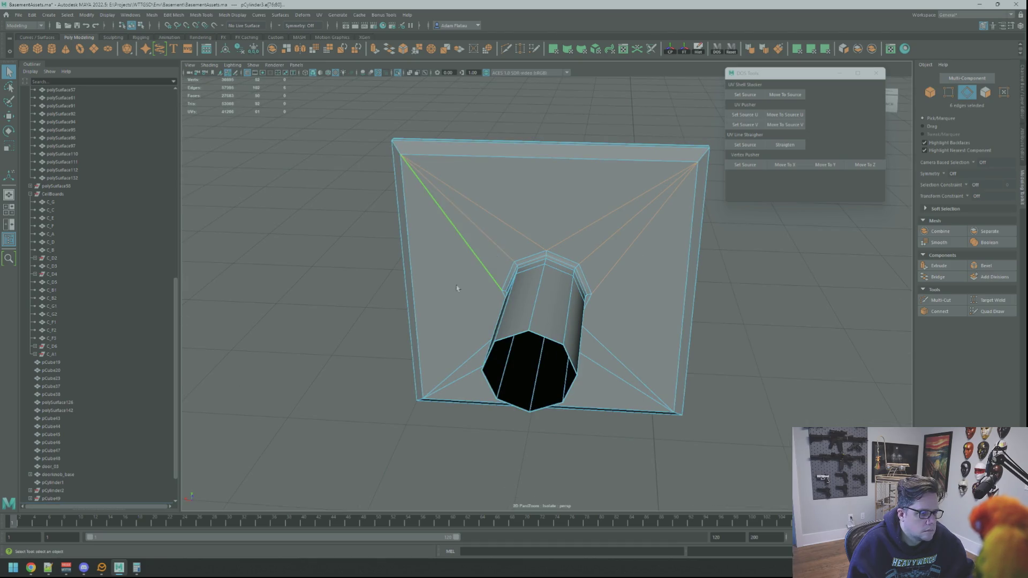
alt+drag(457, 288, 515, 332)
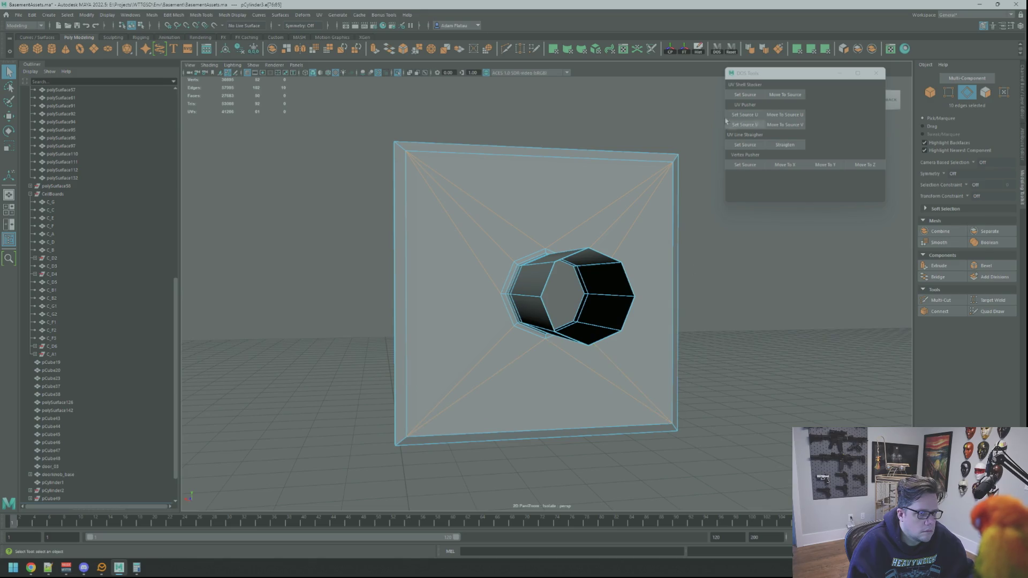
alt+drag(705, 129, 574, 272)
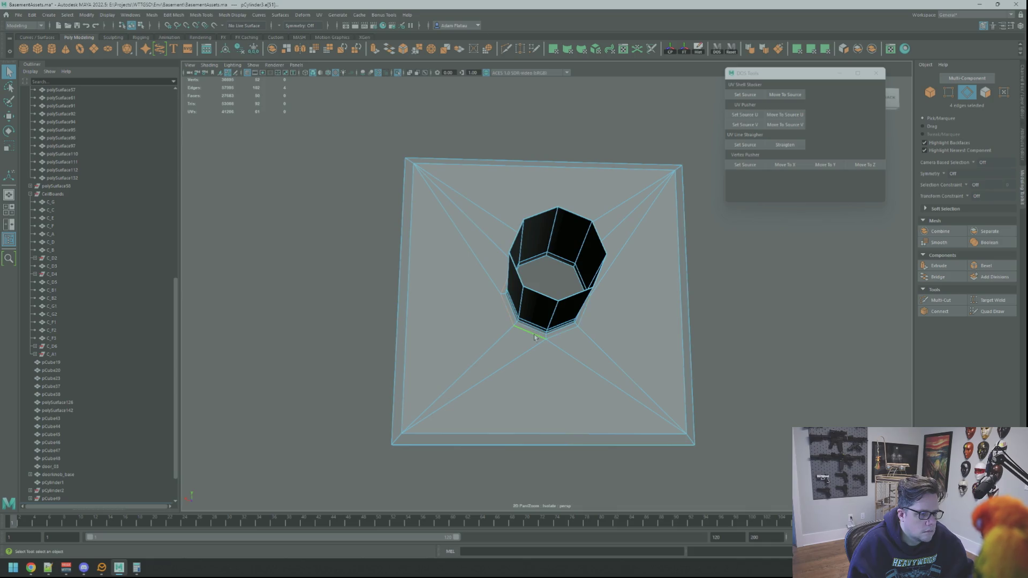
click(721, 301)
mouse_move(734, 291)
alt+mouse_down()
mouse_move(603, 256)
mouse_move(665, 242)
mouse_move(580, 285)
mouse_move(589, 277)
alt+mouse_up()
scroll(643, 267, down, 5)
click(580, 285)
key(F8)
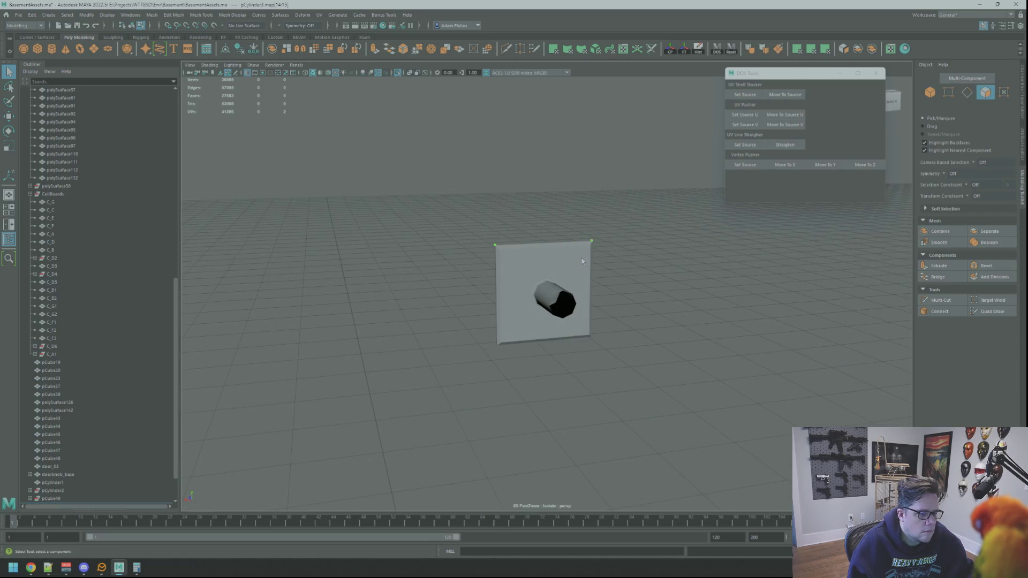
key(F8)
Step: Deselect the bracket and save the scene with Ctrl+S
key(f)
key(w)
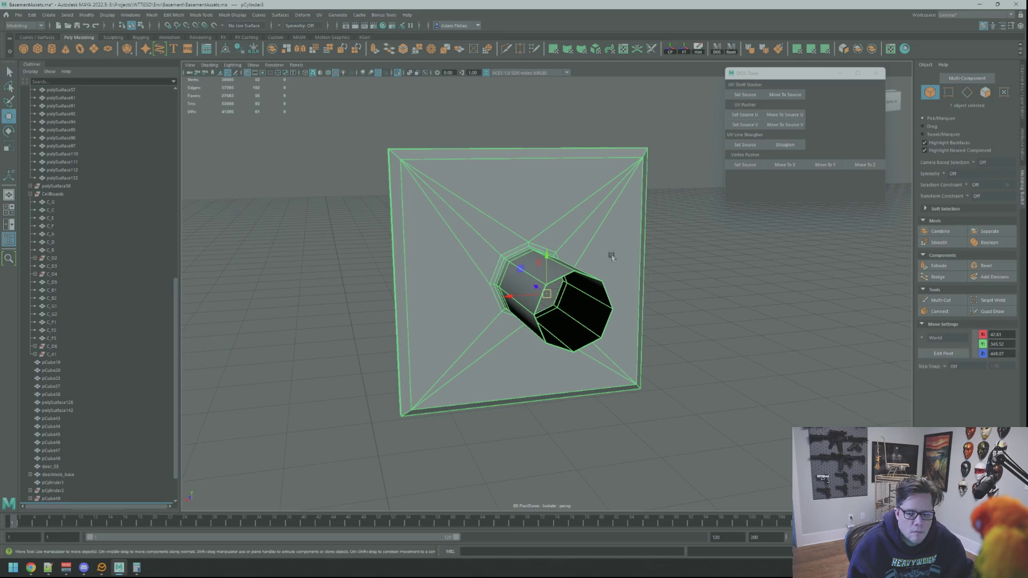
scroll(612, 256, down, 5)
mouse_move(603, 266)
alt+mouse_down()
mouse_move(634, 250)
mouse_move(496, 202)
mouse_move(525, 174)
mouse_move(500, 262)
mouse_move(509, 268)
mouse_move(552, 256)
mouse_move(505, 250)
mouse_move(543, 282)
mouse_move(705, 300)
mouse_move(568, 252)
mouse_move(606, 266)
mouse_move(508, 294)
mouse_move(558, 286)
mouse_move(547, 276)
mouse_move(592, 284)
mouse_move(544, 261)
alt+mouse_up()
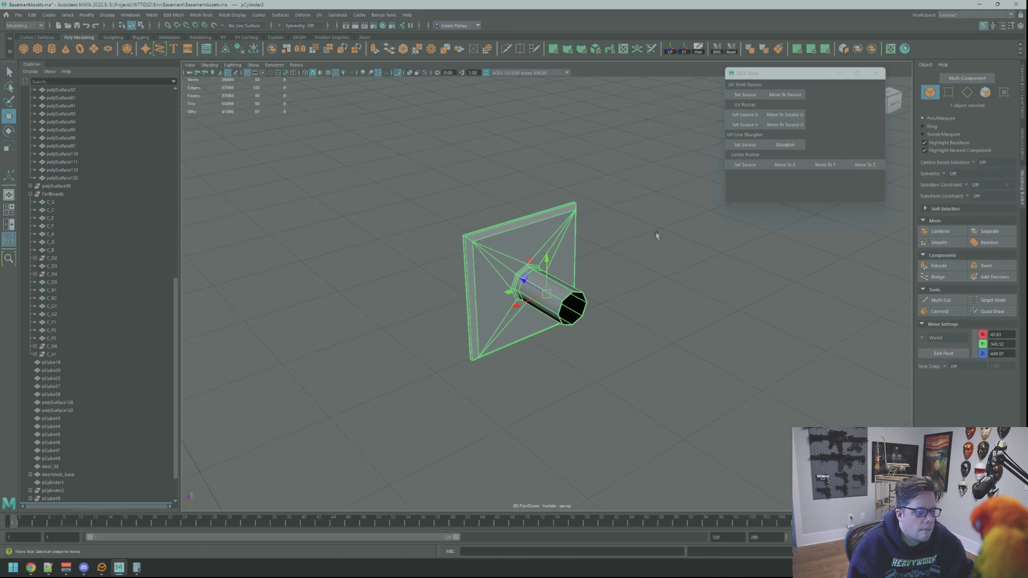
click(580, 239)
key(ctrl+s)
Step: Turn off Isolate Select to show the full basement around the bracket
click(398, 74)
scroll(554, 254, up, 1)
scroll(545, 275, up, 5)
scroll(545, 274, down, 5)
mouse_move(506, 263)
alt+mouse_down()
mouse_move(541, 278)
mouse_move(528, 301)
mouse_move(624, 305)
alt+mouse_up()
scroll(535, 277, up, 5)
mouse_move(548, 276)
alt+mouse_down()
mouse_move(528, 247)
mouse_move(537, 269)
mouse_move(573, 270)
mouse_move(539, 264)
mouse_move(541, 241)
mouse_move(497, 258)
alt+mouse_up()
alt+right_drag(497, 258, 538, 258)
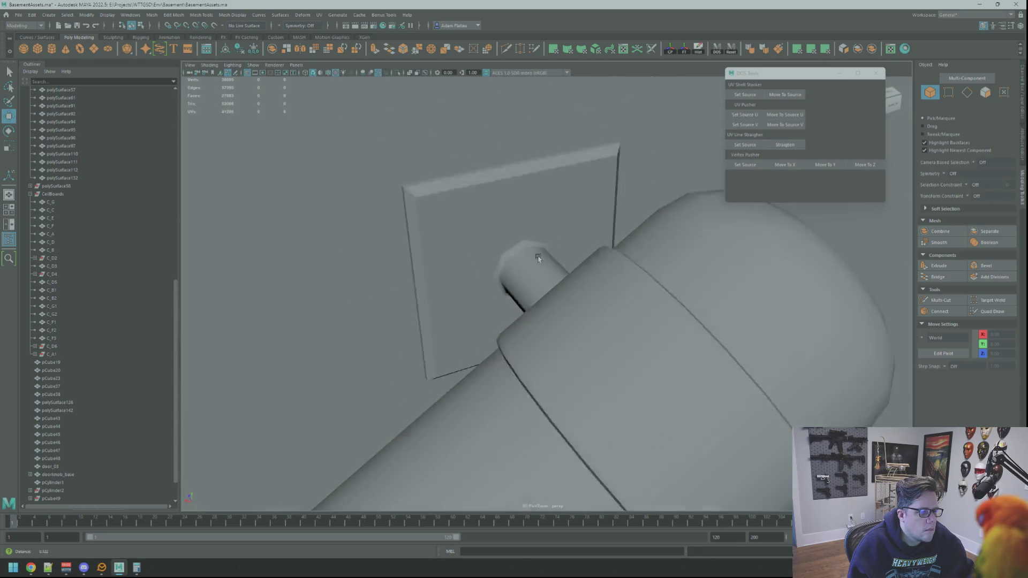
Step: Select and frame the small bracket by the stair railing
alt+drag(547, 256, 589, 239)
alt+right_drag(589, 239, 592, 268)
mouse_move(593, 268)
alt+mouse_down()
mouse_move(517, 317)
mouse_move(474, 316)
mouse_move(573, 327)
alt+mouse_up()
mouse_move(537, 296)
alt+mouse_down()
mouse_move(592, 266)
mouse_move(694, 280)
alt+mouse_up()
click(547, 291)
key(f)
scroll(547, 289, down, 5)
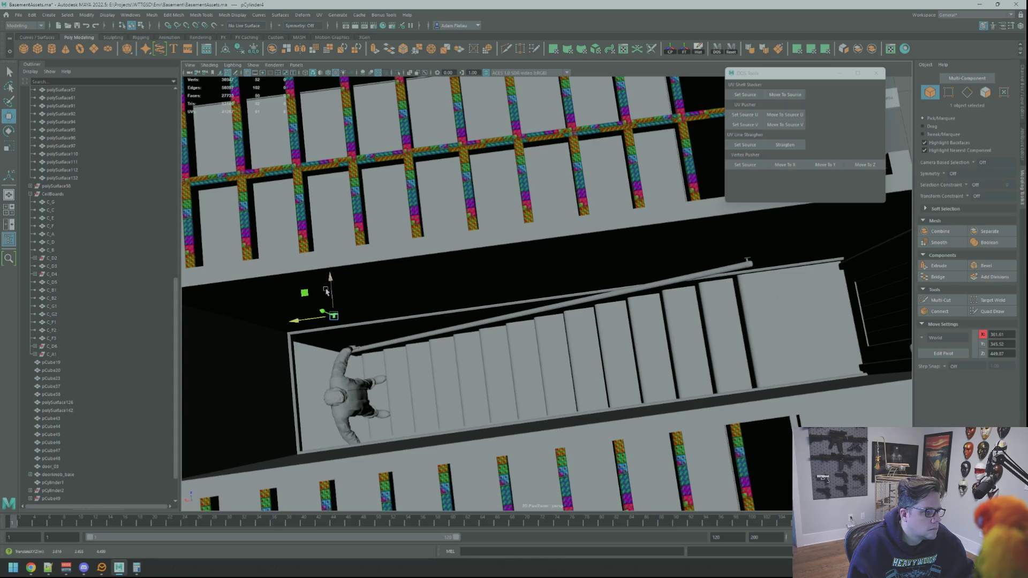
Step: Lower the bracket along Y toward the end of the handrail
key(f)
mouse_move(360, 342)
alt+mouse_down()
mouse_move(475, 328)
mouse_move(451, 287)
mouse_move(523, 301)
mouse_move(551, 251)
alt+mouse_up()
scroll(461, 294, up, 5)
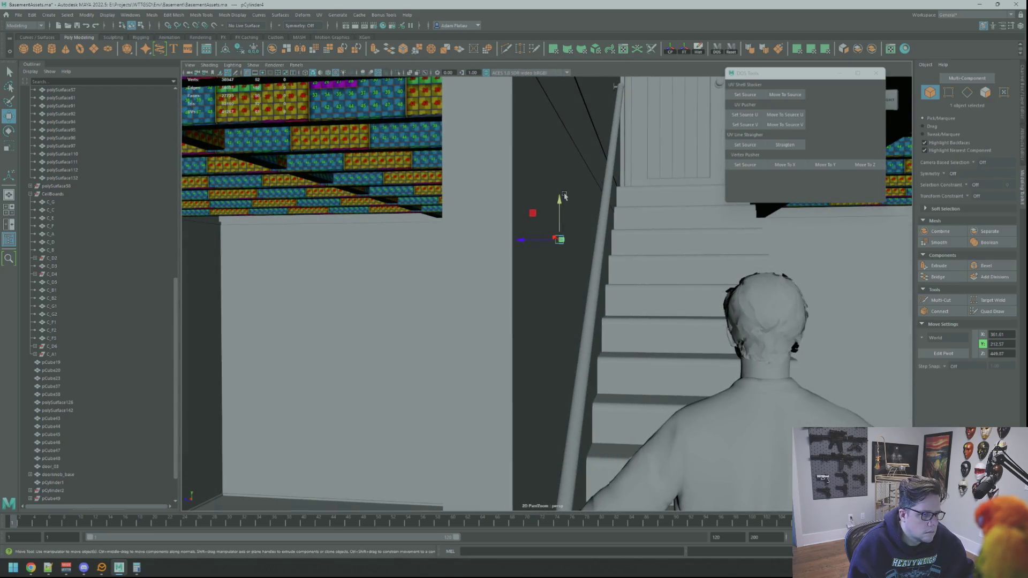
key(f)
mouse_move(540, 462)
alt+mouse_down()
mouse_move(452, 291)
mouse_move(466, 319)
mouse_move(394, 327)
alt+mouse_up()
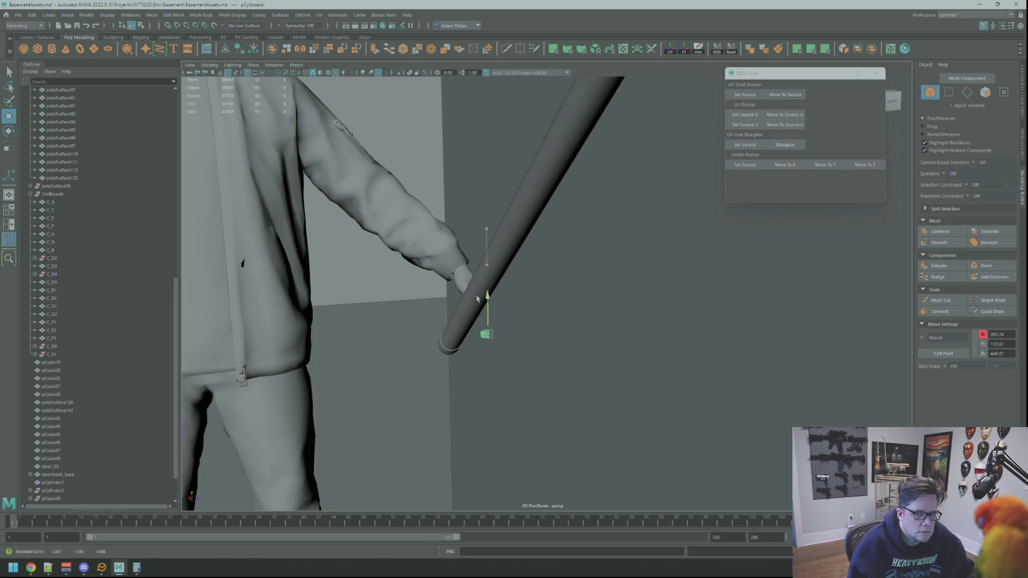
mouse_move(474, 310)
alt+mouse_down()
mouse_move(525, 324)
mouse_move(454, 305)
mouse_move(484, 280)
mouse_move(579, 268)
alt+mouse_up()
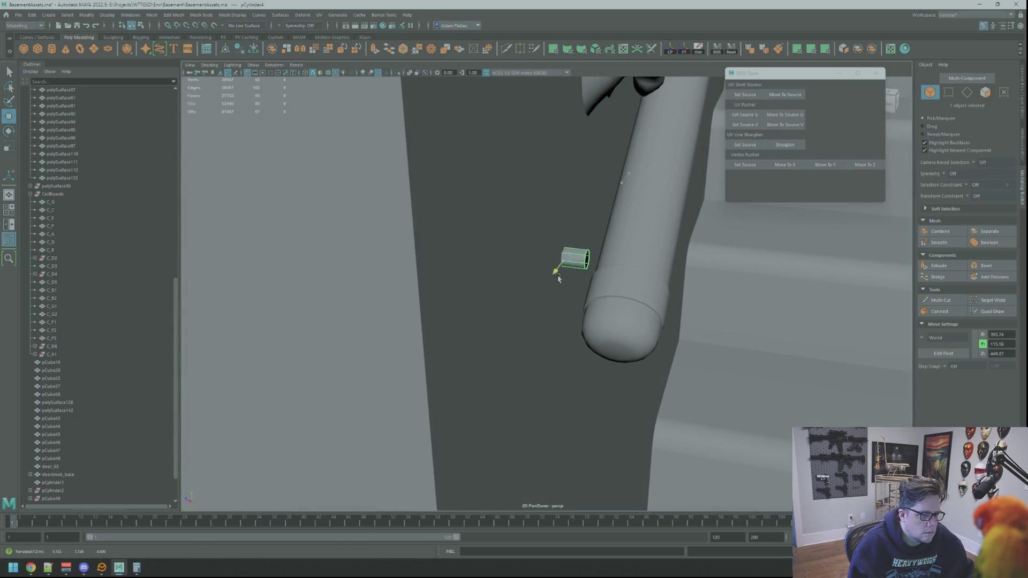
alt+right_drag(570, 305, 556, 296)
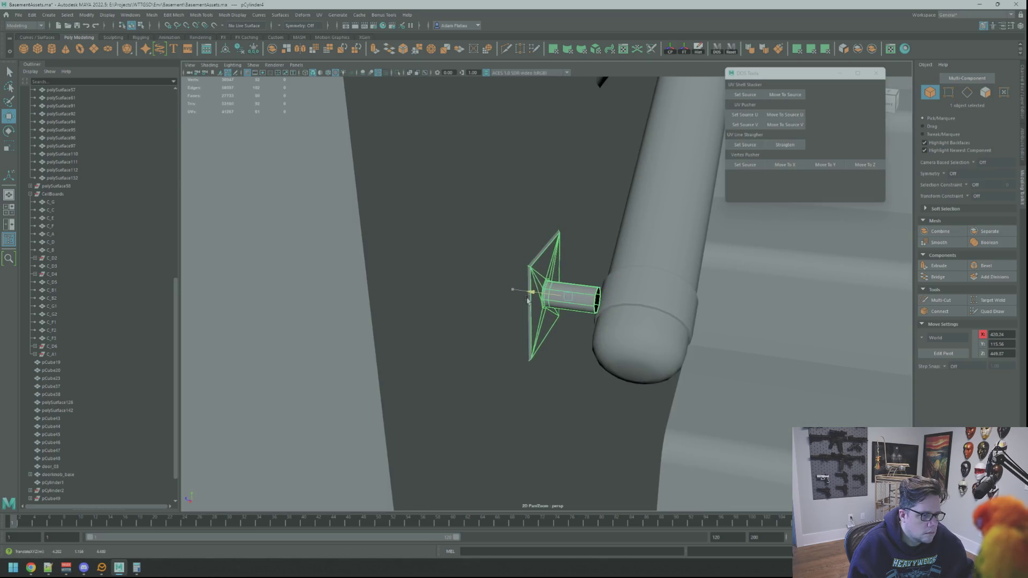
alt+drag(530, 300, 510, 298)
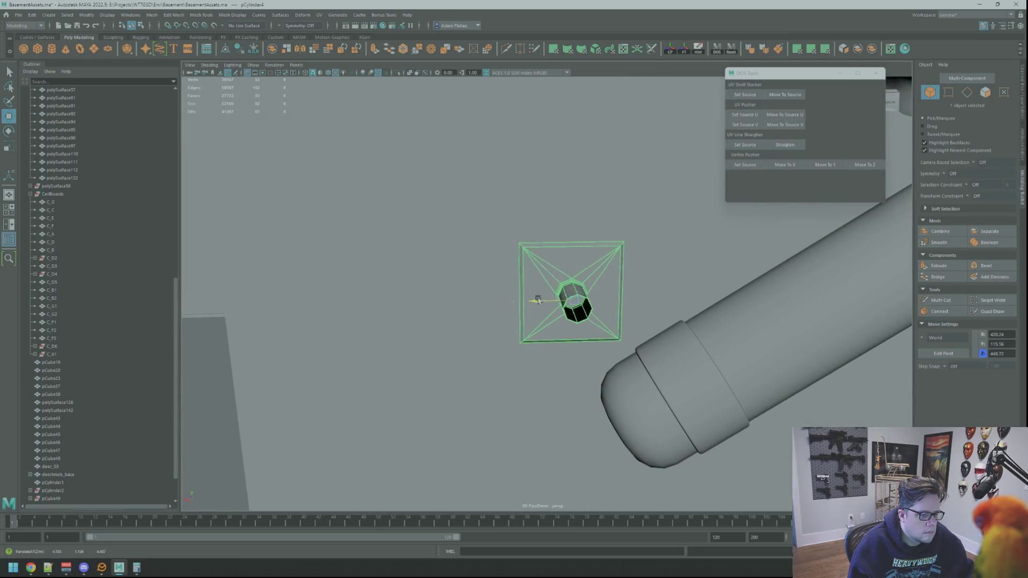
alt+drag(603, 301, 596, 282)
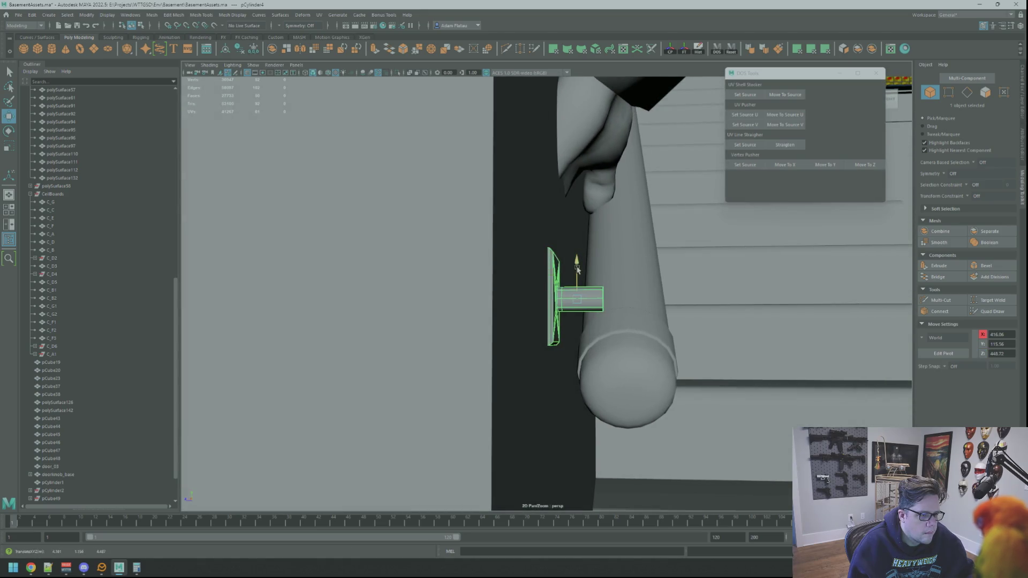
drag(573, 325, 574, 330)
mouse_move(573, 331)
alt+mouse_down()
mouse_move(546, 339)
mouse_move(592, 349)
alt+mouse_up()
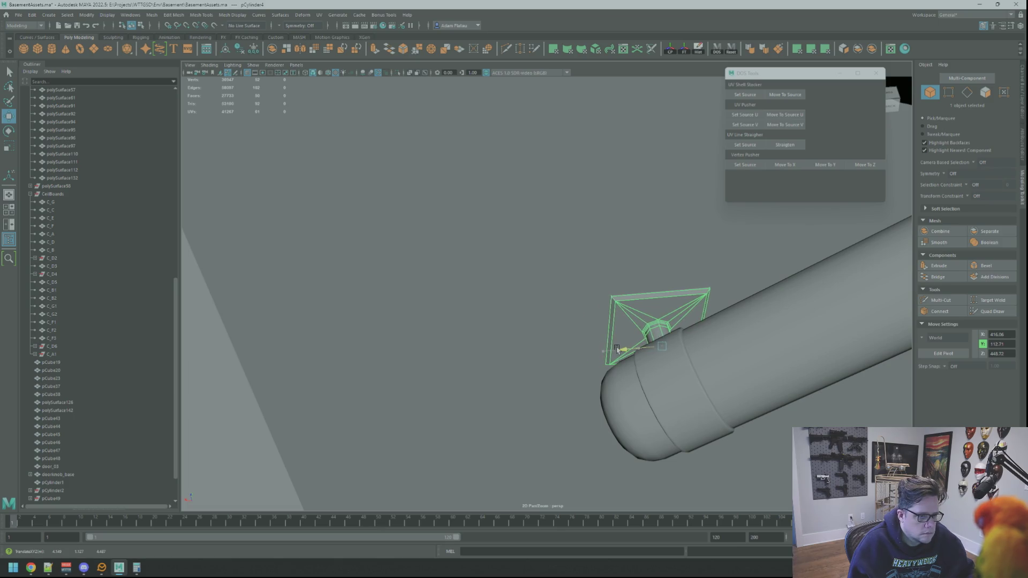
Step: Shift the bracket along X until its peg butts against the handrail pipe
mouse_move(568, 351)
alt+mouse_down()
mouse_move(571, 300)
mouse_move(557, 265)
mouse_move(553, 302)
alt+mouse_up()
mouse_move(553, 302)
alt+mouse_down()
mouse_move(490, 353)
mouse_move(495, 344)
alt+mouse_up()
middle_drag(505, 302, 527, 298)
mouse_move(528, 301)
alt+mouse_down()
mouse_move(551, 281)
mouse_move(587, 278)
mouse_move(535, 278)
mouse_move(399, 248)
mouse_move(388, 252)
mouse_move(381, 287)
mouse_move(415, 319)
mouse_move(440, 298)
mouse_move(395, 296)
alt+mouse_up()
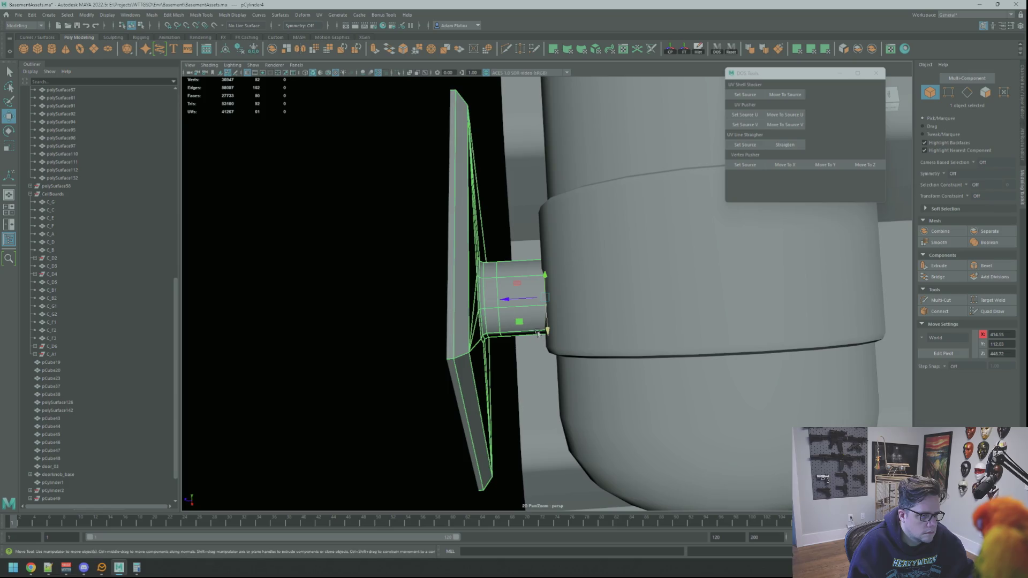
mouse_move(605, 326)
alt+mouse_down()
mouse_move(521, 301)
mouse_move(503, 268)
mouse_move(429, 248)
mouse_move(417, 275)
mouse_move(464, 294)
alt+mouse_up()
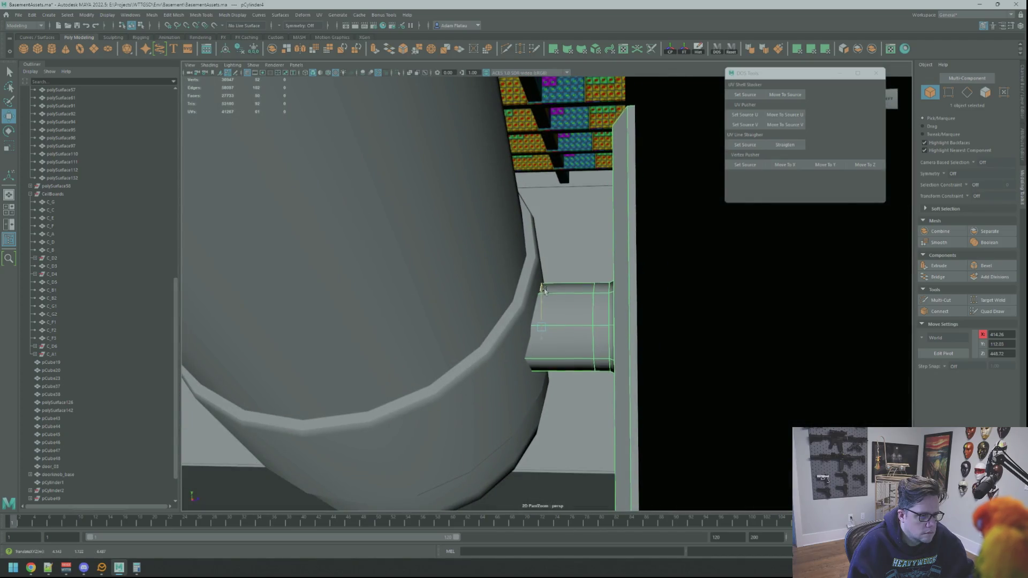
mouse_move(546, 284)
alt+mouse_down()
mouse_move(548, 299)
mouse_move(619, 283)
mouse_move(616, 322)
mouse_move(629, 328)
mouse_move(600, 299)
mouse_move(526, 300)
mouse_move(603, 266)
mouse_move(590, 257)
mouse_move(599, 254)
mouse_move(567, 301)
mouse_move(523, 321)
mouse_move(539, 316)
mouse_move(585, 223)
mouse_move(631, 211)
mouse_move(595, 243)
alt+mouse_up()
alt+right_drag(594, 243, 616, 257)
mouse_move(648, 320)
alt+mouse_down()
mouse_move(586, 348)
mouse_move(572, 388)
mouse_move(581, 356)
alt+mouse_up()
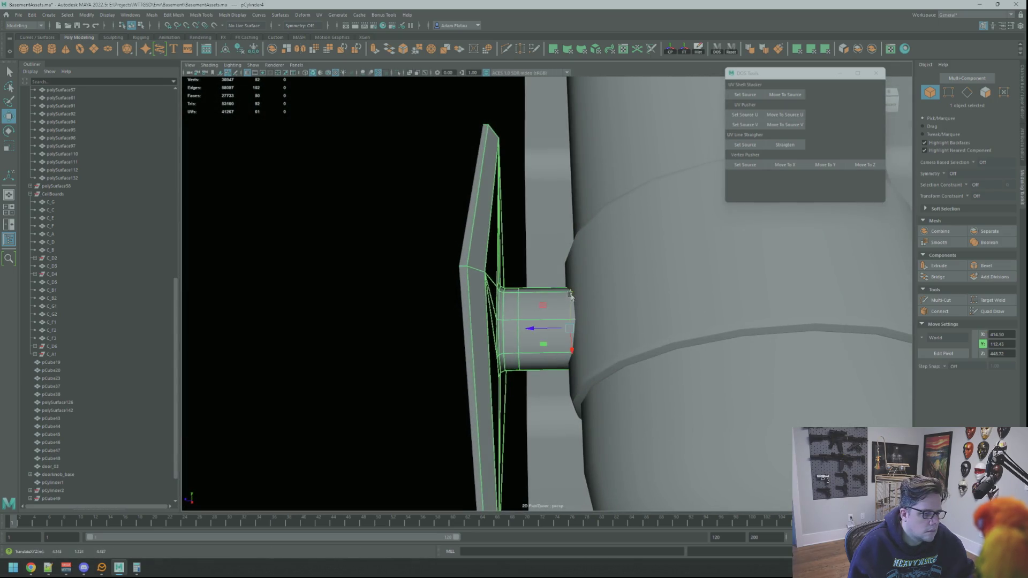
Step: Save the basement scene with Ctrl+S
key(f)
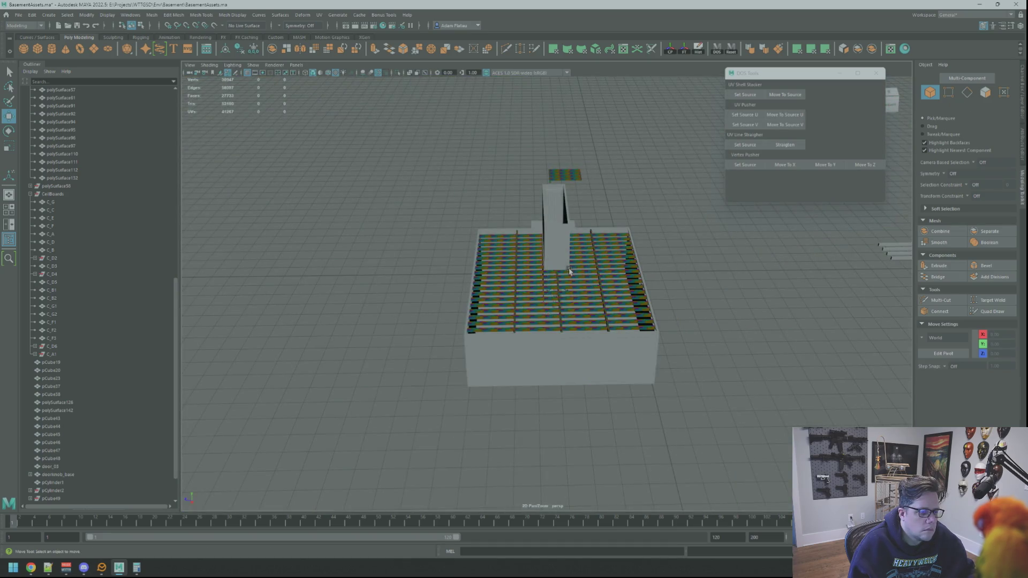
key([)
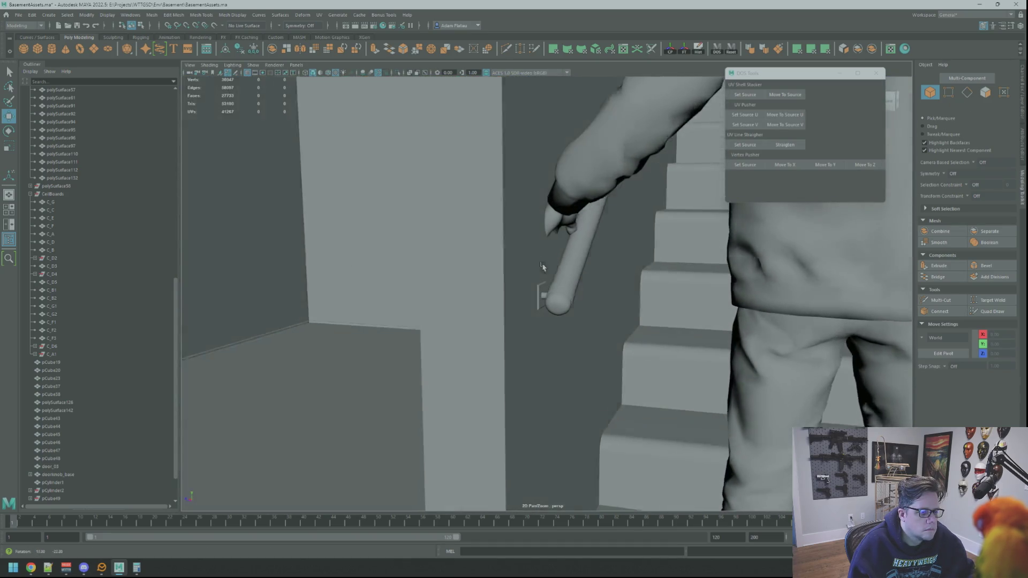
key(ctrl+s)
Step: Select the character and shift it over on the stairs beside the railing
mouse_move(540, 264)
alt+mouse_down()
mouse_move(528, 268)
mouse_move(566, 243)
mouse_move(548, 315)
mouse_move(533, 300)
mouse_move(590, 235)
mouse_move(666, 320)
alt+mouse_up()
click(643, 300)
scroll(643, 300, up, 3)
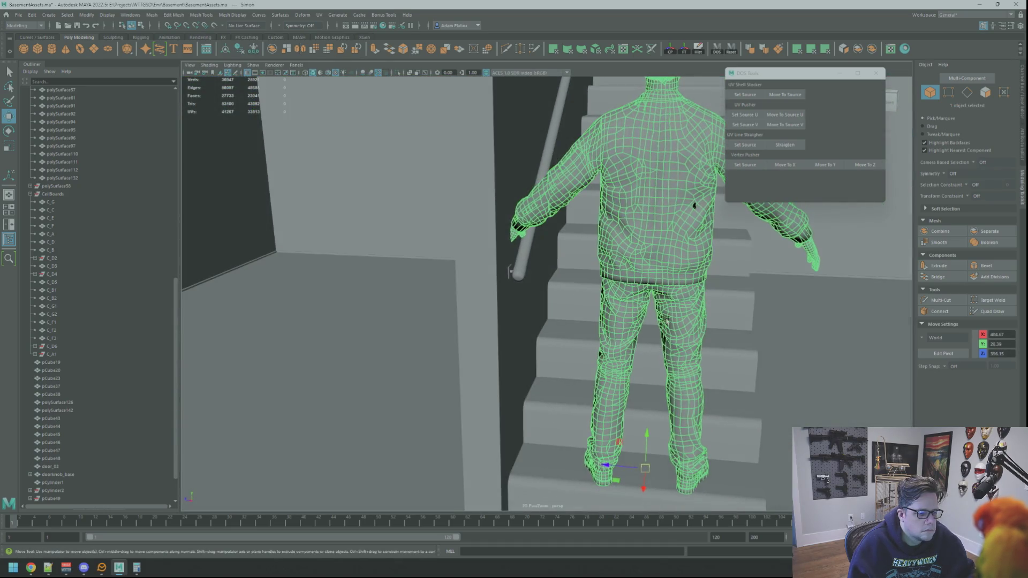
alt+drag(699, 205, 717, 206)
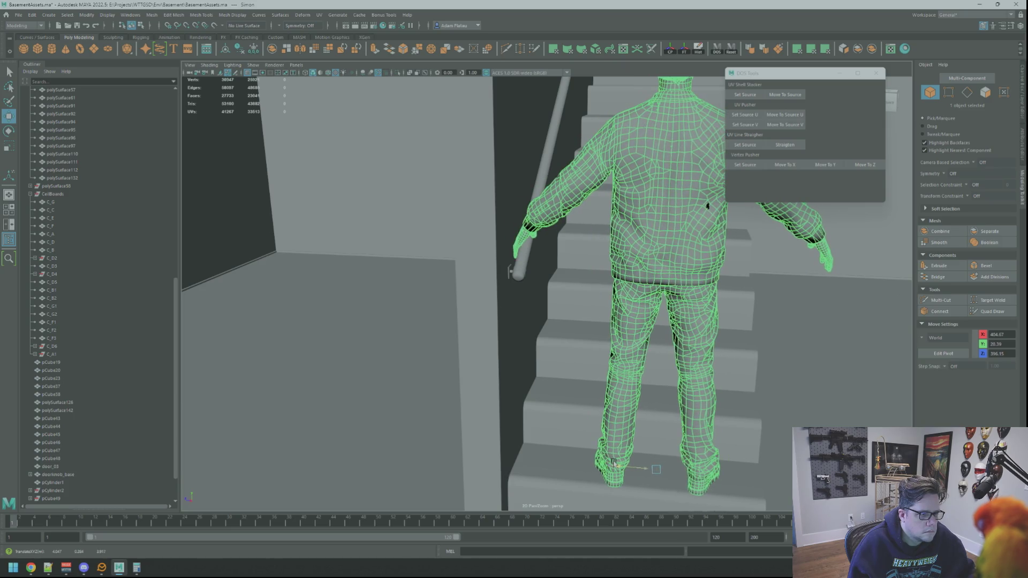
mouse_move(579, 389)
alt+mouse_down()
mouse_move(514, 314)
mouse_move(602, 292)
mouse_move(558, 232)
mouse_move(571, 248)
alt+mouse_up()
alt+right_drag(571, 248, 615, 275)
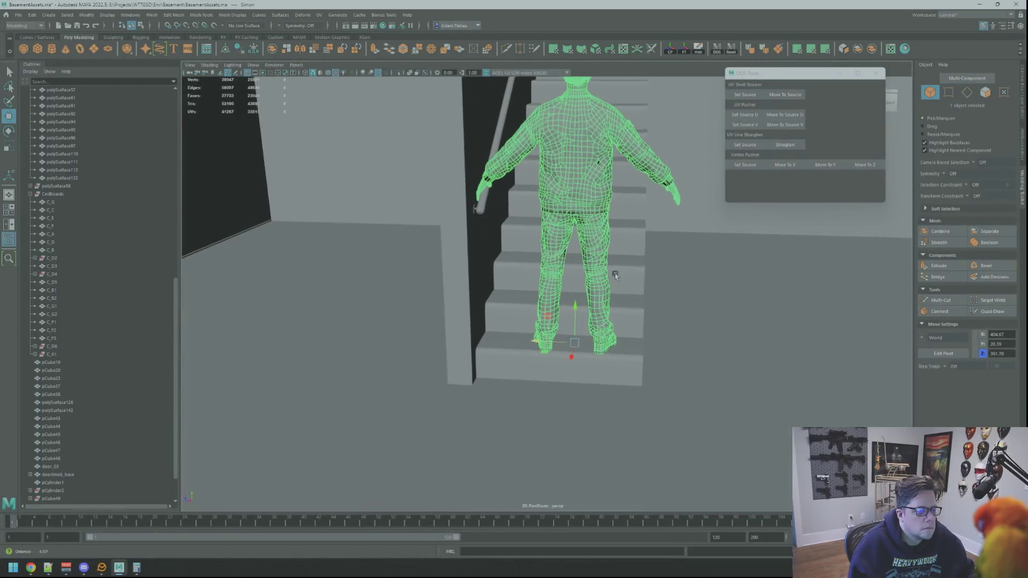
mouse_move(697, 344)
alt+right_down()
mouse_move(546, 259)
mouse_move(615, 305)
mouse_move(514, 306)
alt+right_up()
mouse_move(555, 258)
alt+mouse_down()
mouse_move(532, 253)
mouse_move(518, 268)
mouse_move(567, 323)
mouse_move(585, 294)
mouse_move(593, 305)
mouse_move(550, 295)
mouse_move(526, 326)
mouse_move(605, 262)
mouse_move(557, 337)
mouse_move(573, 328)
mouse_move(530, 324)
mouse_move(616, 314)
mouse_move(509, 273)
mouse_move(609, 331)
mouse_move(664, 315)
alt+mouse_up()
mouse_move(602, 335)
alt+mouse_down()
mouse_move(666, 314)
mouse_move(622, 300)
mouse_move(592, 314)
mouse_move(597, 289)
mouse_move(634, 303)
mouse_move(625, 288)
mouse_move(530, 290)
mouse_move(619, 328)
mouse_move(551, 305)
mouse_move(554, 287)
alt+mouse_up()
scroll(580, 307, up, 6)
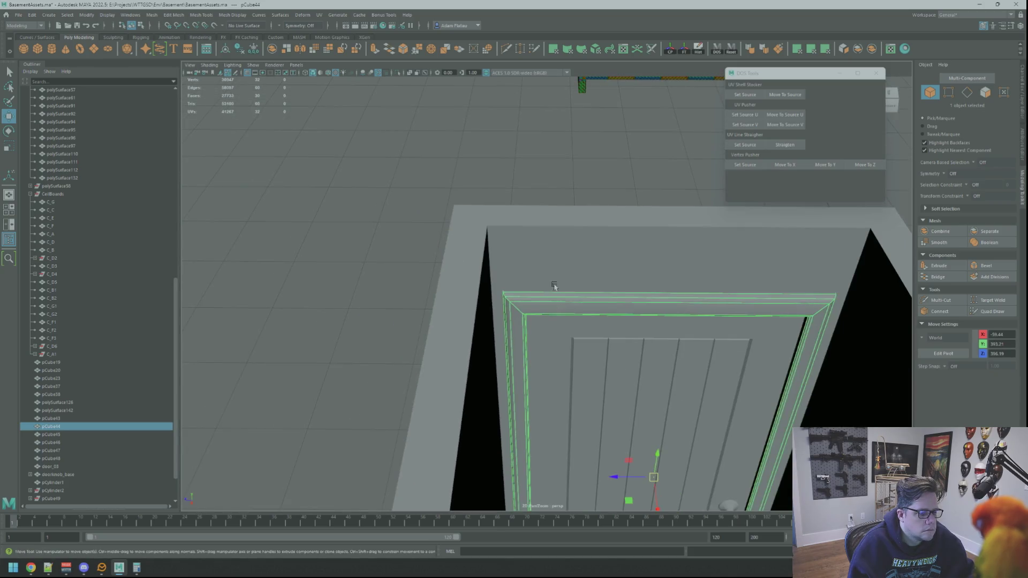
Step: Select the door frame pCube44 and pick its corner edge in Edge mode
mouse_move(576, 221)
alt+mouse_down()
mouse_move(594, 259)
mouse_move(559, 274)
alt+mouse_up()
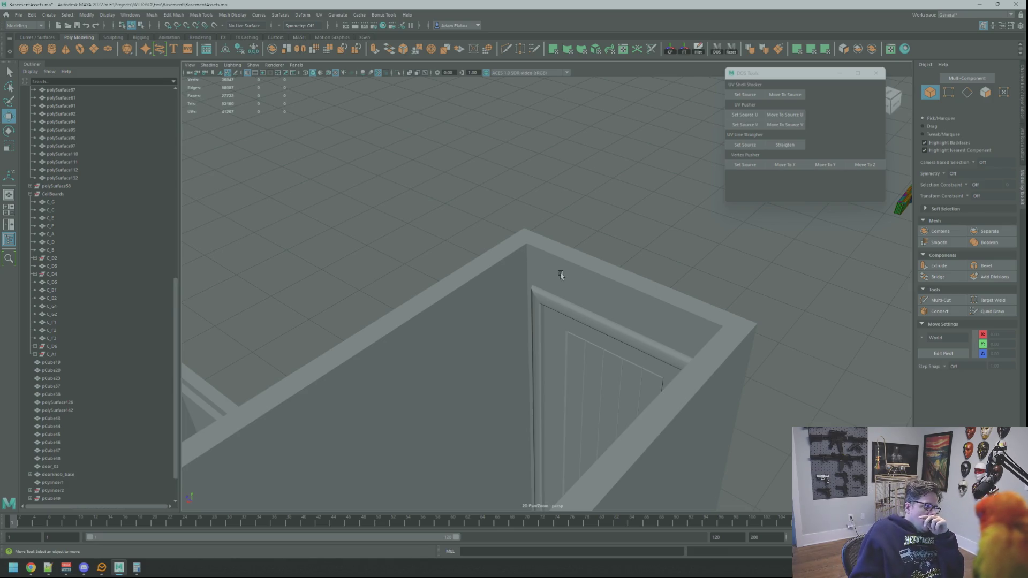
mouse_move(566, 277)
alt+mouse_down()
mouse_move(557, 303)
mouse_move(589, 359)
mouse_move(550, 307)
mouse_move(514, 309)
alt+mouse_up()
scroll(539, 264, down, 3)
click(537, 287)
key(F10)
right_drag(500, 277, 501, 268)
click(506, 282)
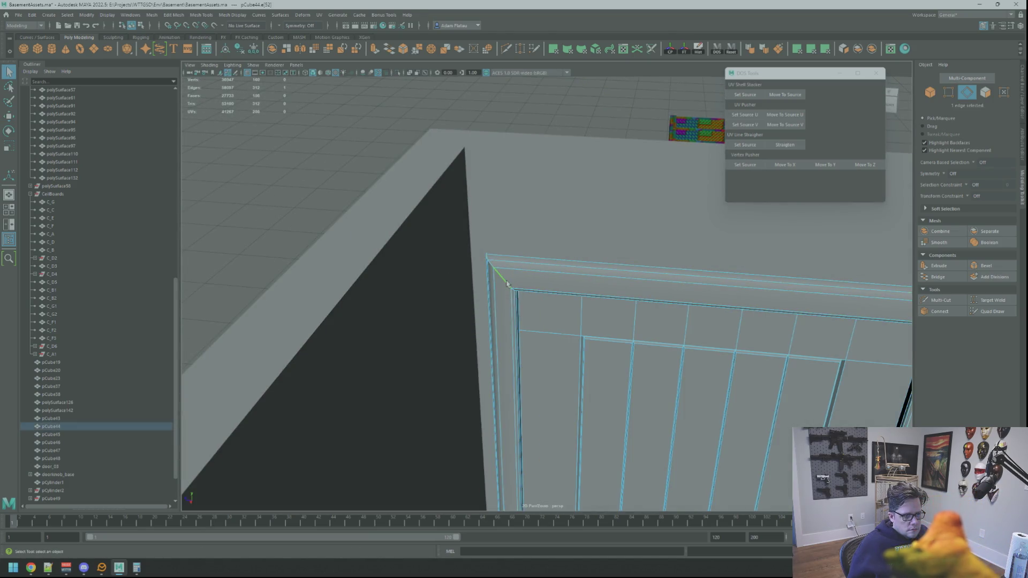
key(f)
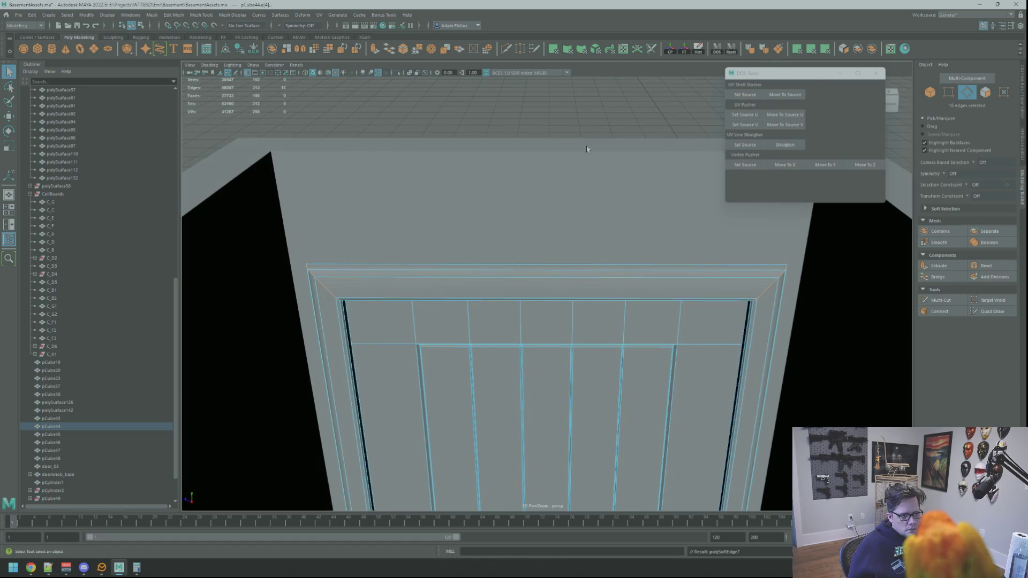
Step: Return the door frame to Object mode and save the scene
key(F8)
click(588, 112)
mouse_move(588, 112)
alt+mouse_down()
mouse_move(603, 167)
mouse_move(520, 208)
mouse_move(562, 225)
mouse_move(601, 223)
mouse_move(503, 227)
mouse_move(532, 280)
mouse_move(513, 145)
mouse_move(540, 280)
mouse_move(592, 259)
mouse_move(628, 265)
alt+mouse_up()
key(ctrl+s)
Step: Orbit around the door and railing to view the ceiling joists over the stairs
alt+right_drag(642, 270, 667, 275)
alt+middle_drag(666, 275, 617, 206)
mouse_move(617, 206)
alt+mouse_down()
mouse_move(535, 257)
mouse_move(571, 270)
mouse_move(518, 274)
alt+mouse_up()
key(bracketleft)
key(bracketleft)
key(bracketleft)
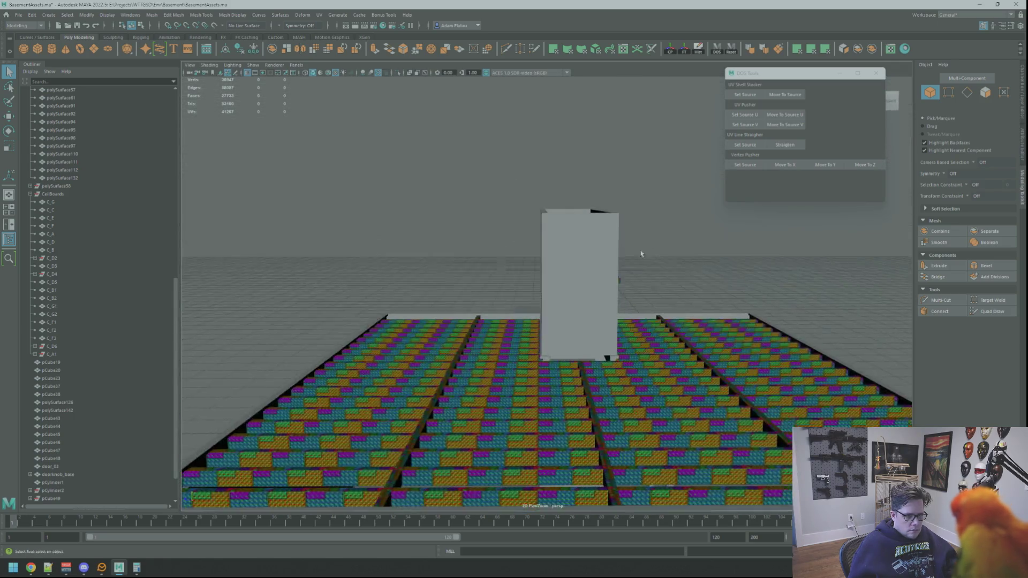
key(bracketleft)
key(bracketleft)
key(bracketleft)
mouse_move(537, 288)
alt+mouse_down()
mouse_move(539, 278)
mouse_move(494, 282)
mouse_move(632, 275)
alt+mouse_up()
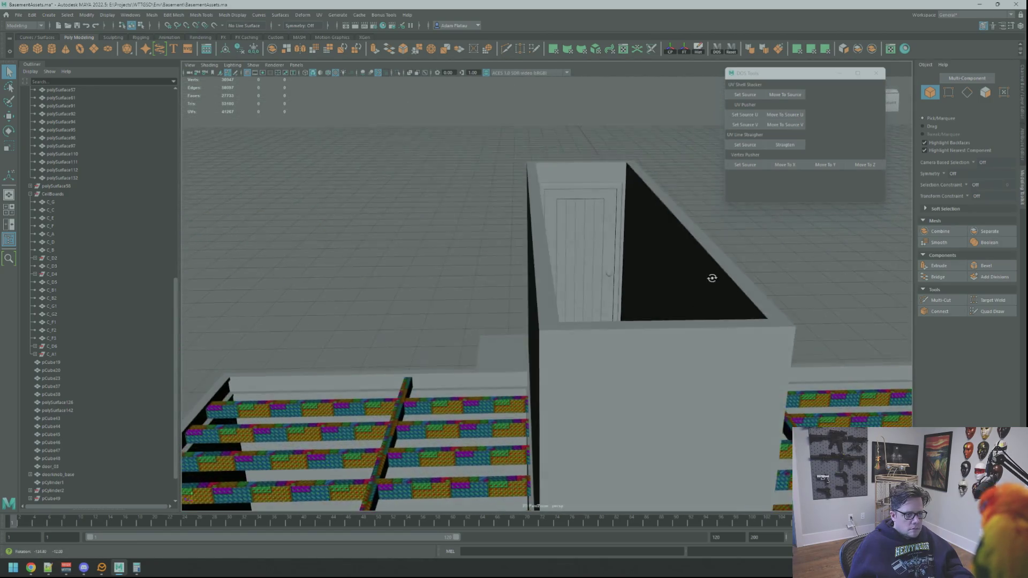
alt+drag(663, 288, 539, 245)
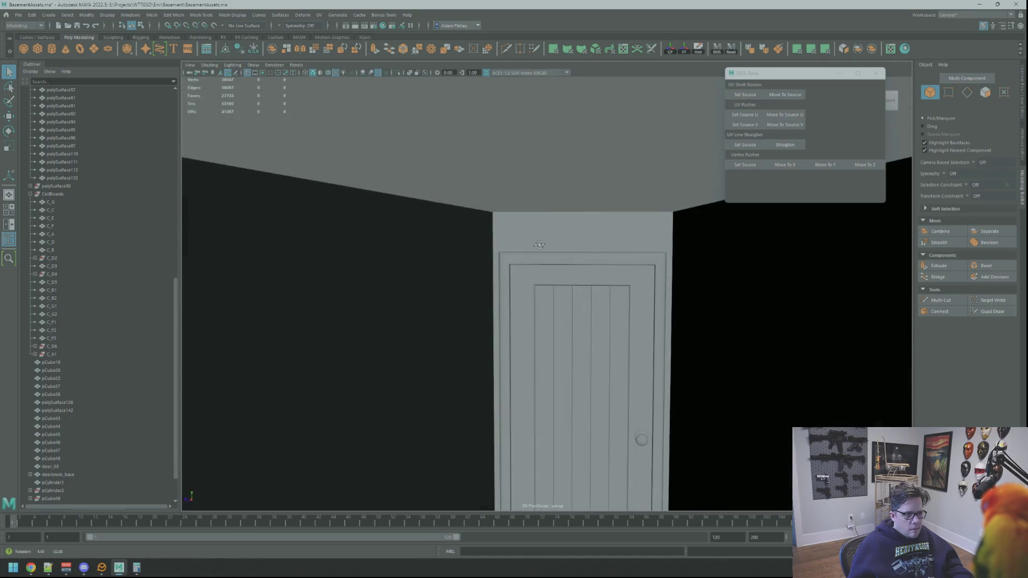
mouse_move(543, 236)
alt+right_down()
mouse_move(608, 278)
mouse_move(529, 254)
alt+right_up()
alt+drag(441, 234, 597, 234)
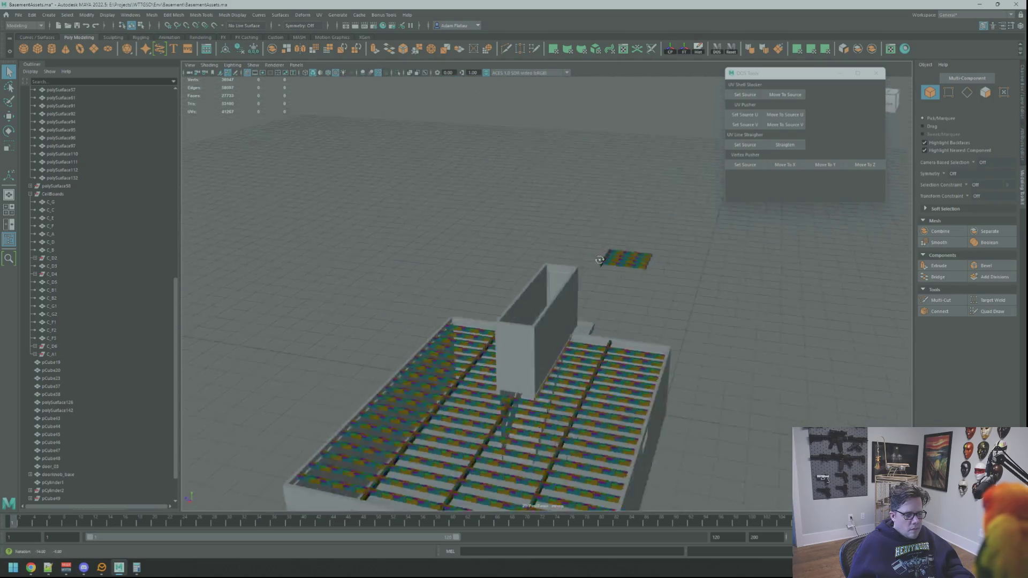
scroll(609, 235, up, 10)
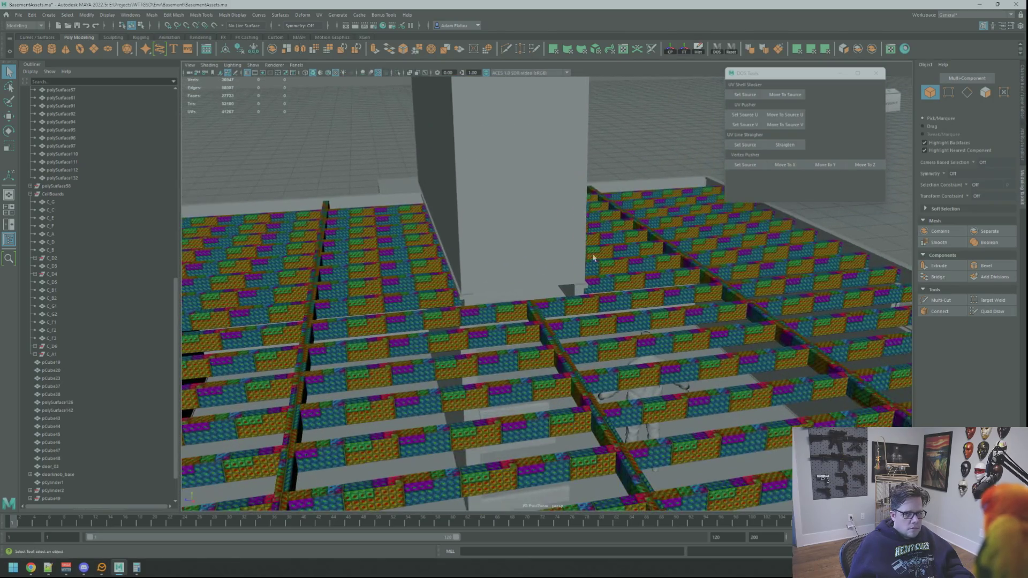
scroll(579, 266, up, 5)
scroll(579, 266, down, 5)
mouse_move(578, 266)
alt+mouse_down()
mouse_move(562, 276)
mouse_move(506, 269)
alt+mouse_up()
scroll(506, 270, down, 5)
scroll(465, 259, up, 5)
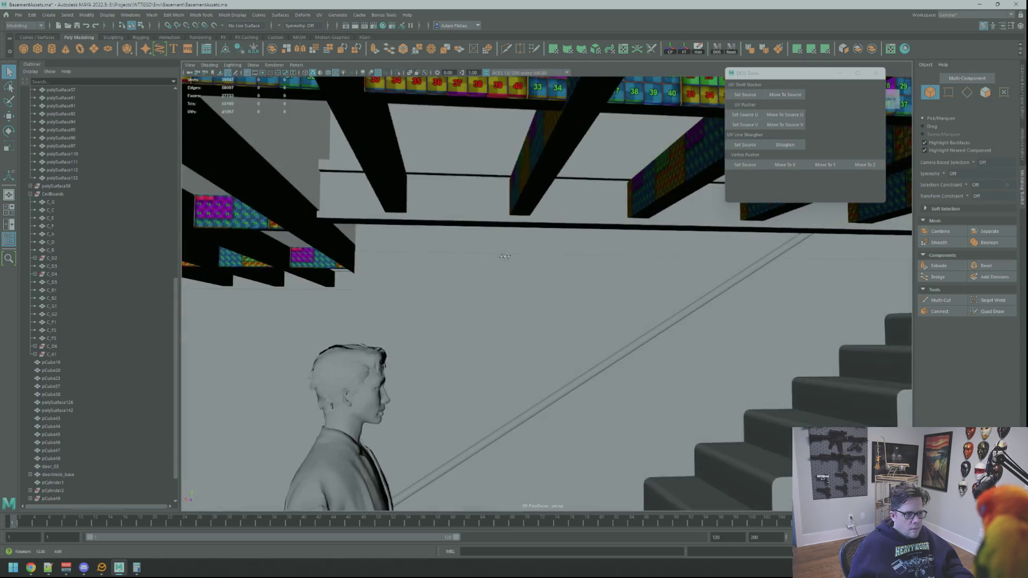
mouse_move(572, 271)
alt+mouse_down()
mouse_move(683, 375)
mouse_move(590, 257)
mouse_move(602, 248)
mouse_move(585, 264)
mouse_move(625, 268)
mouse_move(603, 291)
mouse_move(654, 312)
alt+mouse_up()
scroll(590, 257, up, 3)
scroll(594, 258, down, 3)
scroll(600, 259, up, 3)
scroll(655, 313, down, 10)
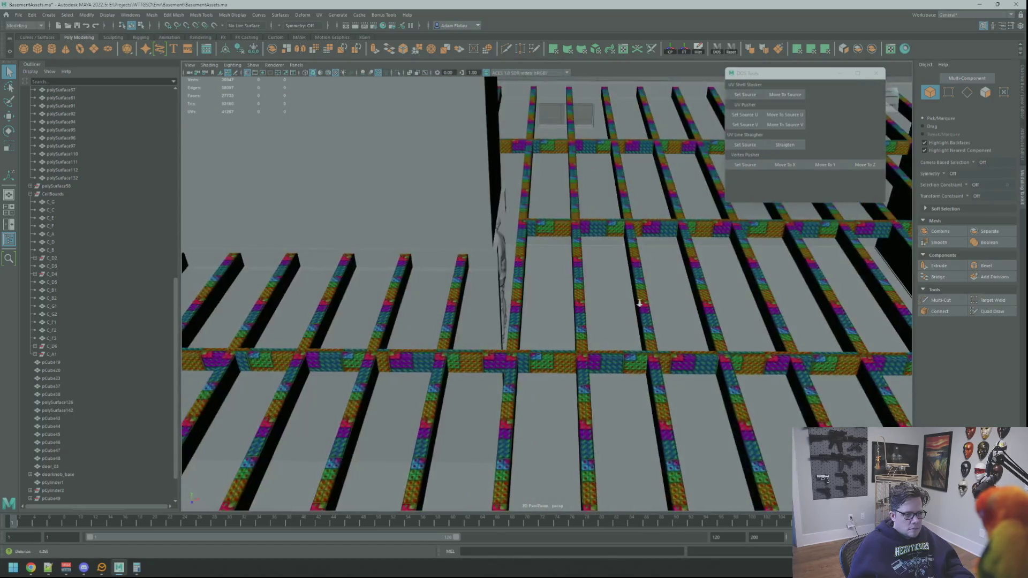
scroll(591, 291, up, 10)
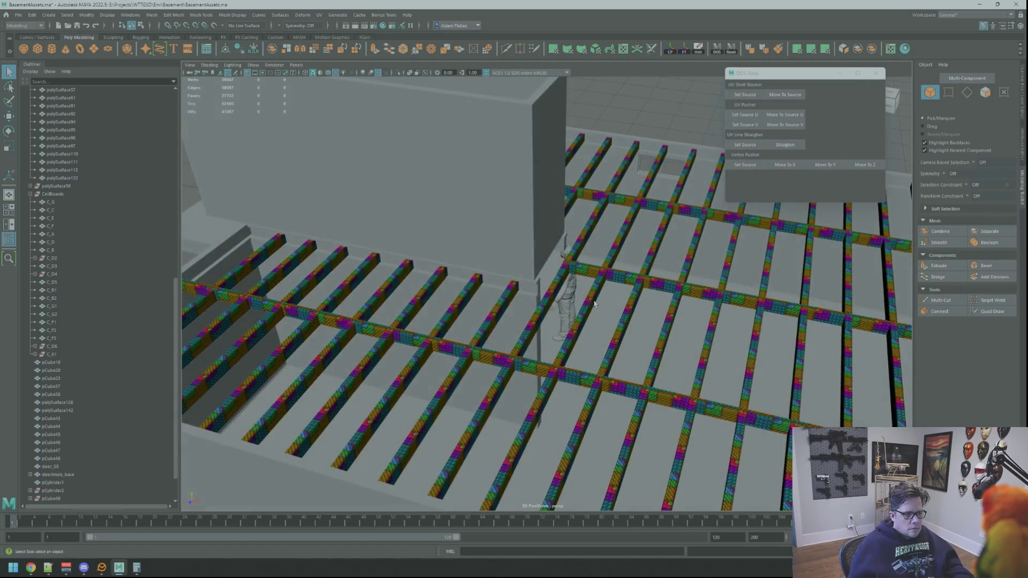
mouse_move(689, 317)
alt+mouse_down()
mouse_move(489, 253)
mouse_move(597, 311)
mouse_move(591, 318)
alt+mouse_up()
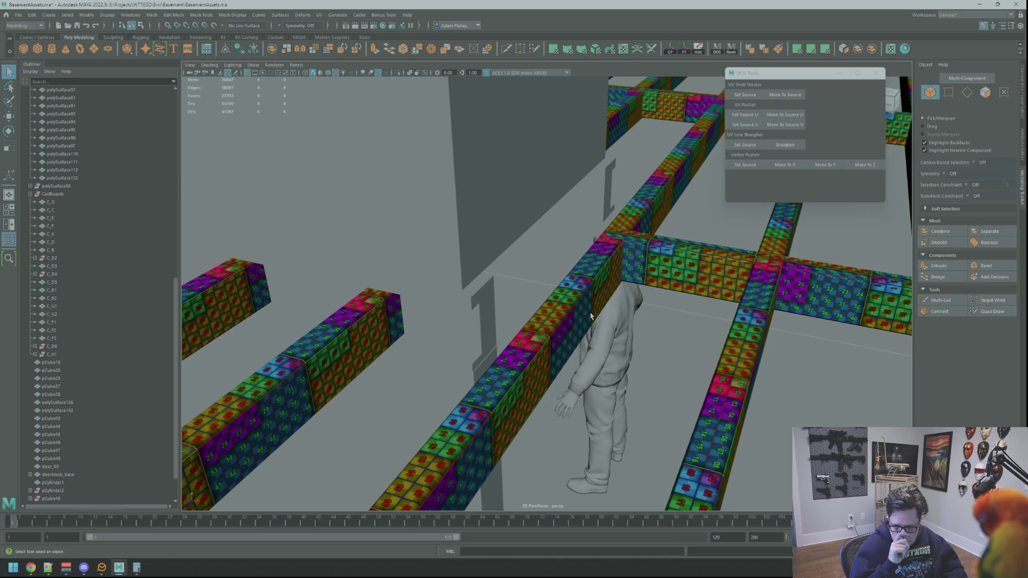
Step: Select a ceiling joist and duplicate it with Ctrl+D
mouse_move(617, 223)
alt+mouse_down()
mouse_move(553, 250)
mouse_move(572, 276)
mouse_move(557, 292)
mouse_move(514, 268)
mouse_move(489, 271)
mouse_move(509, 308)
mouse_move(590, 296)
mouse_move(695, 305)
mouse_move(540, 300)
mouse_move(585, 336)
mouse_move(716, 324)
mouse_move(555, 316)
mouse_move(546, 297)
mouse_move(667, 321)
mouse_move(562, 321)
mouse_move(643, 316)
mouse_move(593, 333)
mouse_move(601, 323)
mouse_move(547, 316)
mouse_move(590, 339)
alt+mouse_up()
click(509, 308)
key(f)
mouse_move(668, 323)
alt+mouse_down()
mouse_move(690, 322)
mouse_move(649, 330)
alt+mouse_up()
click(783, 301)
mouse_move(784, 301)
alt+mouse_down()
mouse_move(658, 299)
mouse_move(675, 300)
mouse_move(666, 305)
alt+mouse_up()
key(ctrl+d)
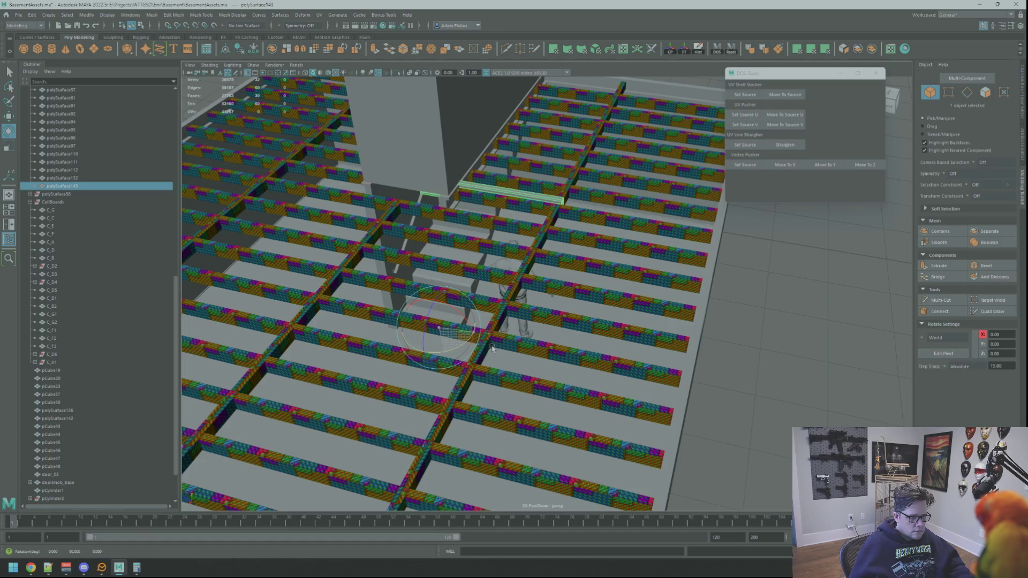
Step: Move the joist copy along X and Z to the stair opening edge, then select the adjacent joist
scroll(496, 347, up, 3)
key(w)
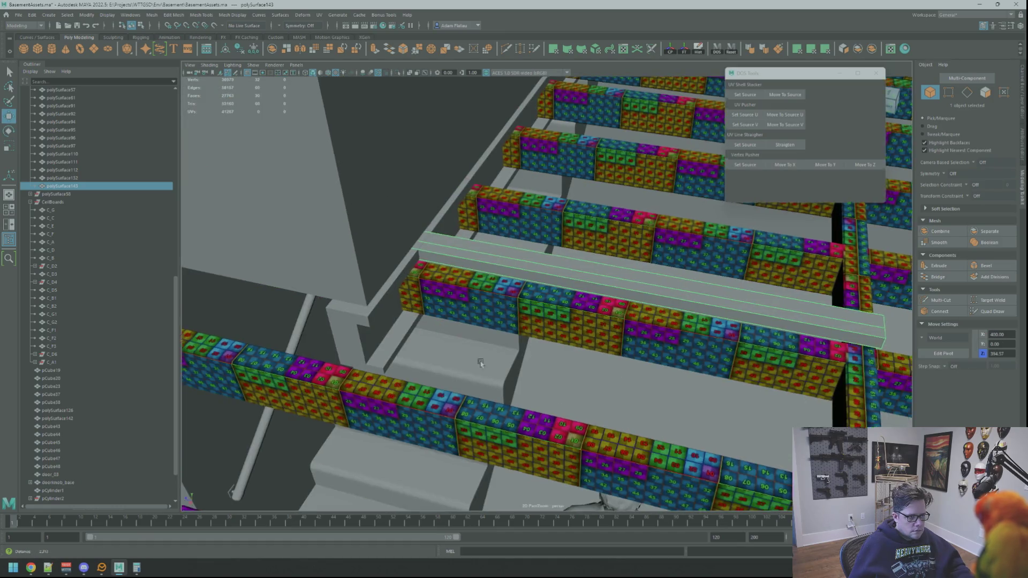
scroll(476, 349, down, 3)
mouse_move(476, 349)
alt+mouse_down()
mouse_move(531, 391)
mouse_move(510, 294)
mouse_move(568, 311)
mouse_move(527, 327)
alt+mouse_up()
mouse_move(528, 327)
alt+mouse_down()
mouse_move(514, 294)
mouse_move(616, 337)
mouse_move(603, 327)
mouse_move(646, 262)
alt+mouse_up()
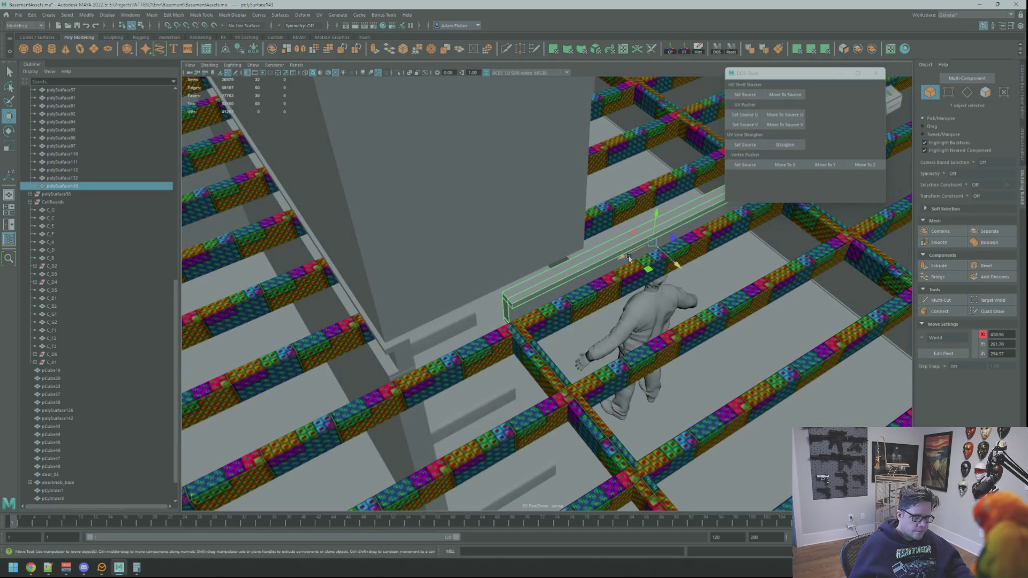
drag(495, 306, 514, 301)
alt+right_drag(514, 301, 594, 297)
mouse_move(593, 298)
alt+mouse_down()
mouse_move(546, 259)
mouse_move(541, 241)
mouse_move(561, 303)
mouse_move(550, 299)
alt+mouse_up()
drag(550, 261, 513, 256)
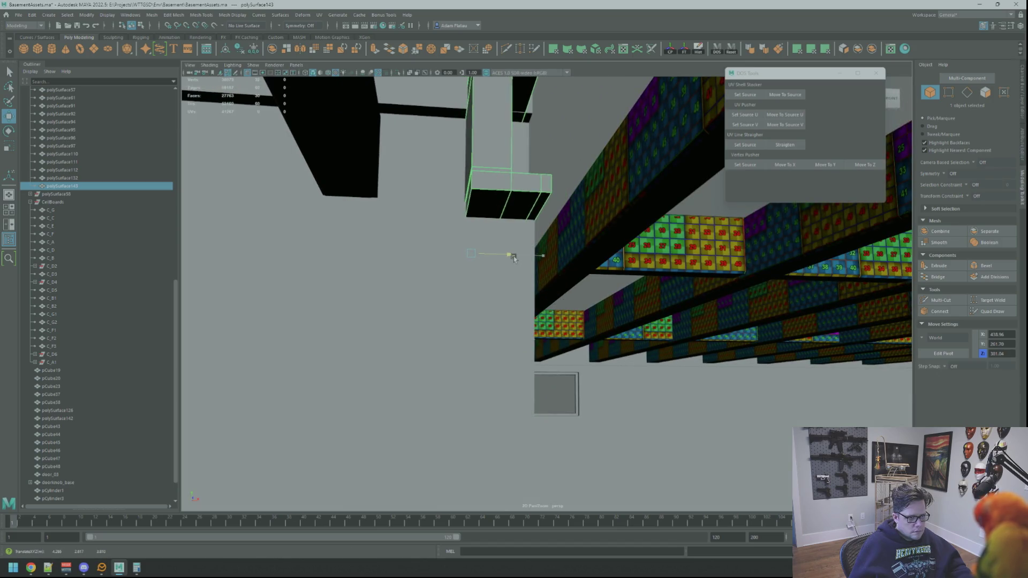
mouse_move(519, 260)
alt+mouse_down()
mouse_move(431, 302)
mouse_move(703, 252)
alt+mouse_up()
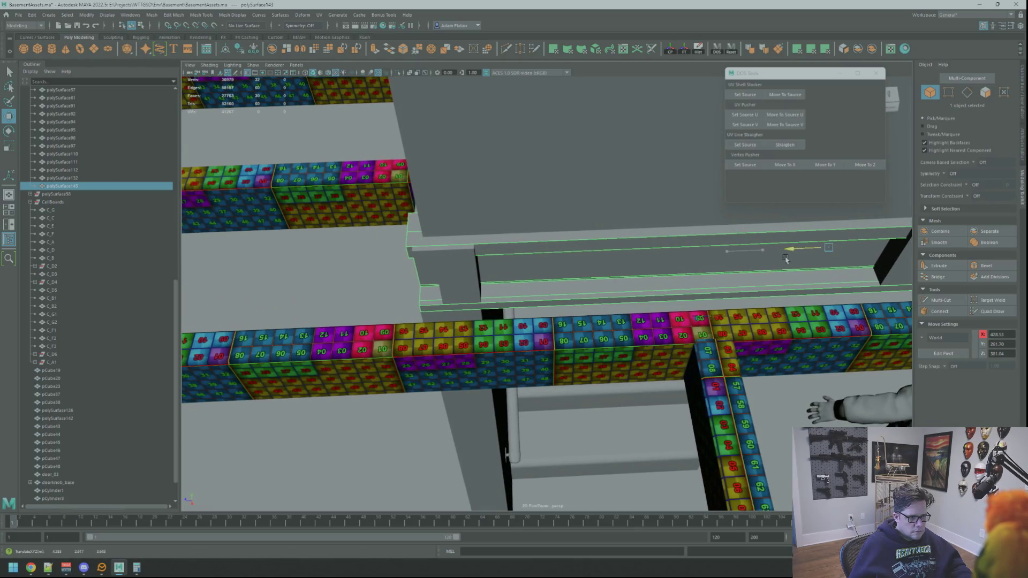
mouse_move(785, 259)
alt+mouse_down()
mouse_move(411, 279)
mouse_move(652, 361)
alt+mouse_up()
click(392, 271)
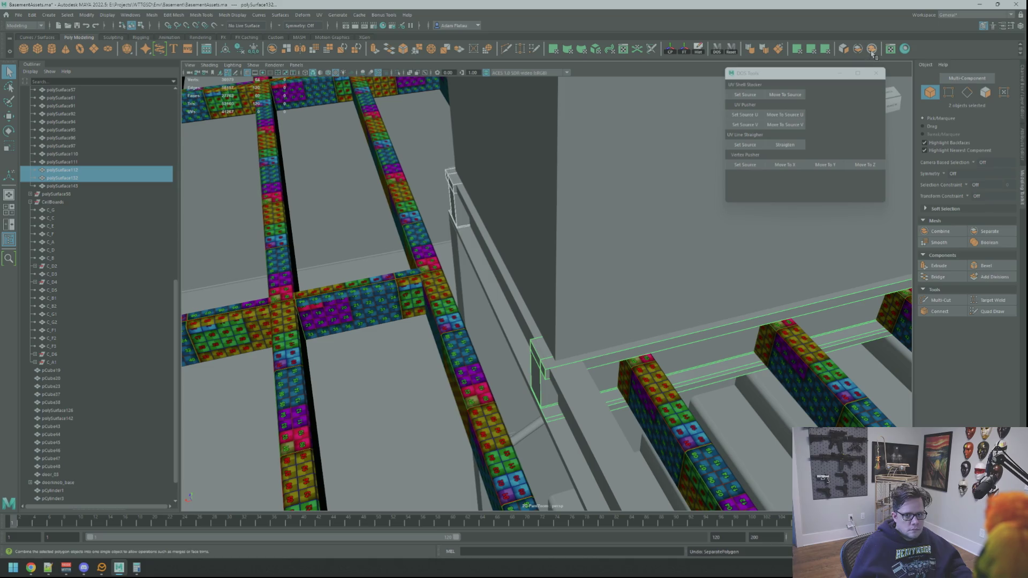
Step: Select and adjust the two end vertices of the door frame trim
mouse_move(781, 209)
alt+mouse_down()
mouse_move(644, 216)
mouse_move(537, 249)
mouse_move(521, 278)
alt+mouse_up()
mouse_move(521, 278)
right_down()
mouse_move(518, 289)
mouse_move(518, 277)
right_up()
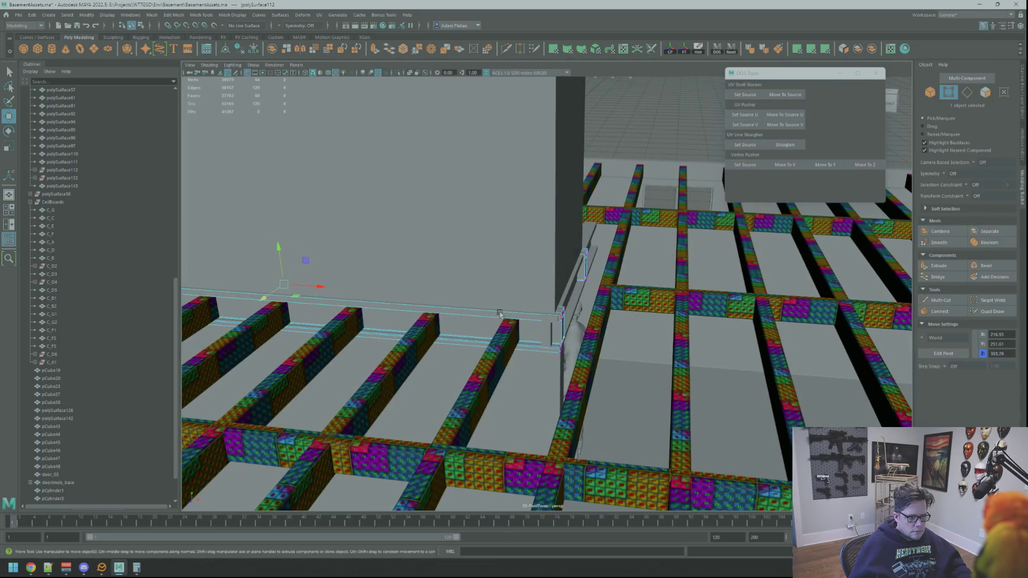
alt+drag(518, 277, 518, 277)
mouse_move(603, 362)
alt+mouse_down()
mouse_move(544, 300)
mouse_move(546, 287)
mouse_move(590, 261)
mouse_move(553, 287)
mouse_move(658, 310)
mouse_move(599, 288)
alt+mouse_up()
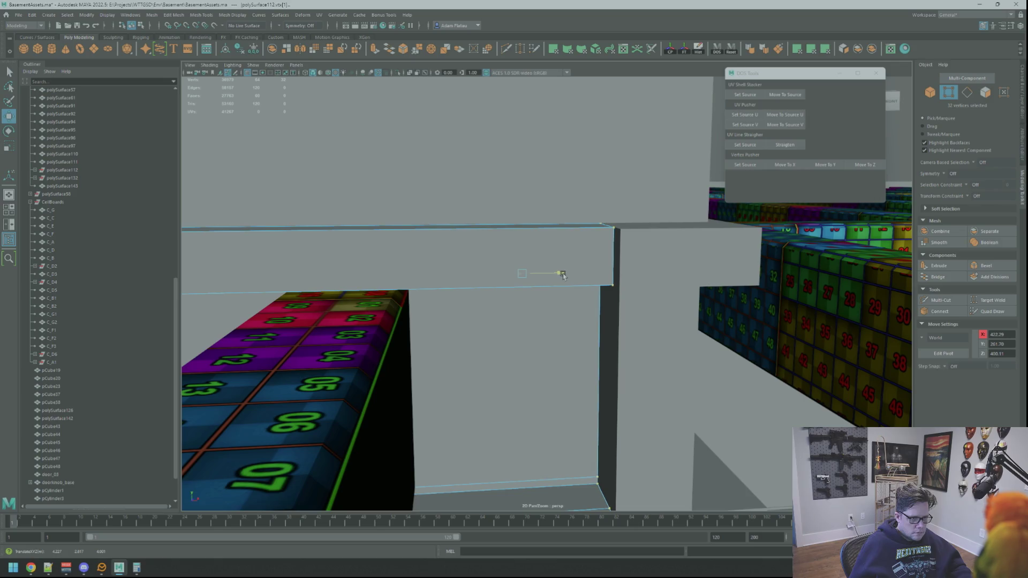
mouse_move(593, 280)
alt+mouse_down()
mouse_move(551, 280)
mouse_move(680, 409)
mouse_move(489, 315)
mouse_move(517, 291)
mouse_move(663, 285)
mouse_move(556, 219)
mouse_move(596, 243)
mouse_move(642, 242)
alt+mouse_up()
Step: Return to object selection, select the long ledge piece, then the Simon character
right_click(642, 242)
right_drag(647, 242, 681, 231)
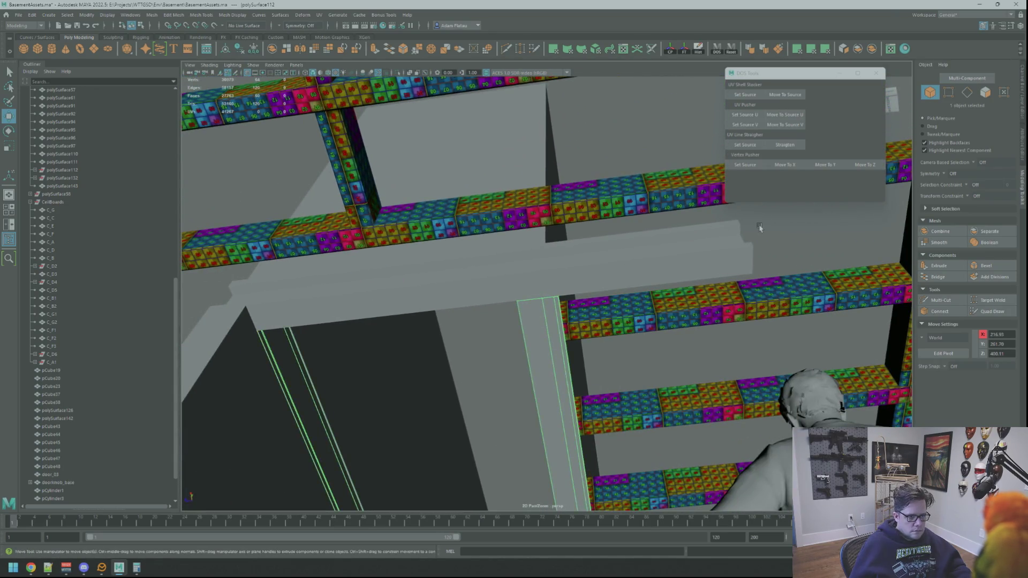
key(q)
click(482, 263)
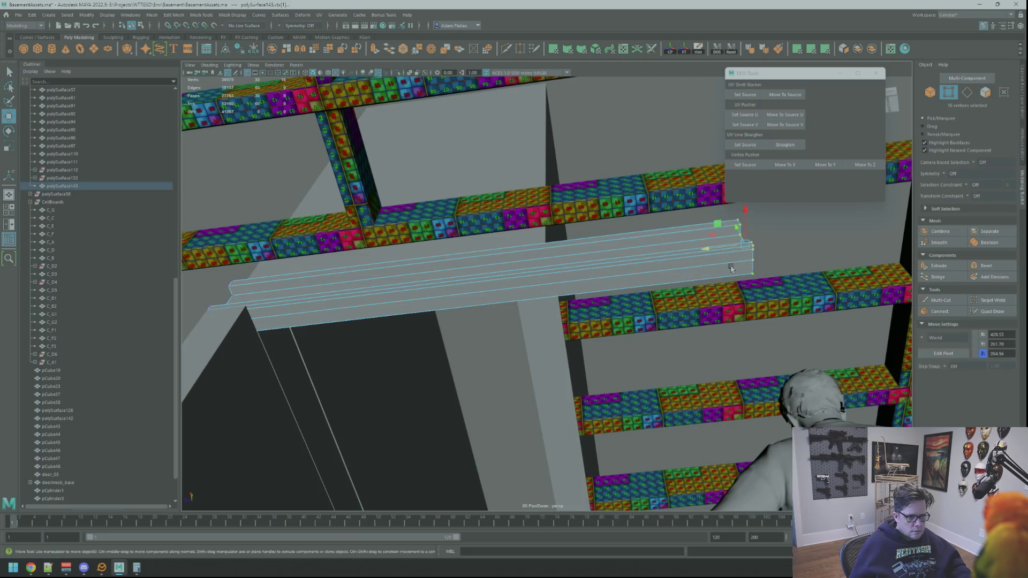
mouse_move(557, 261)
alt+mouse_down()
mouse_move(601, 277)
mouse_move(617, 252)
mouse_move(557, 247)
mouse_move(524, 290)
mouse_move(609, 313)
mouse_move(576, 303)
mouse_move(557, 321)
mouse_move(571, 352)
alt+mouse_up()
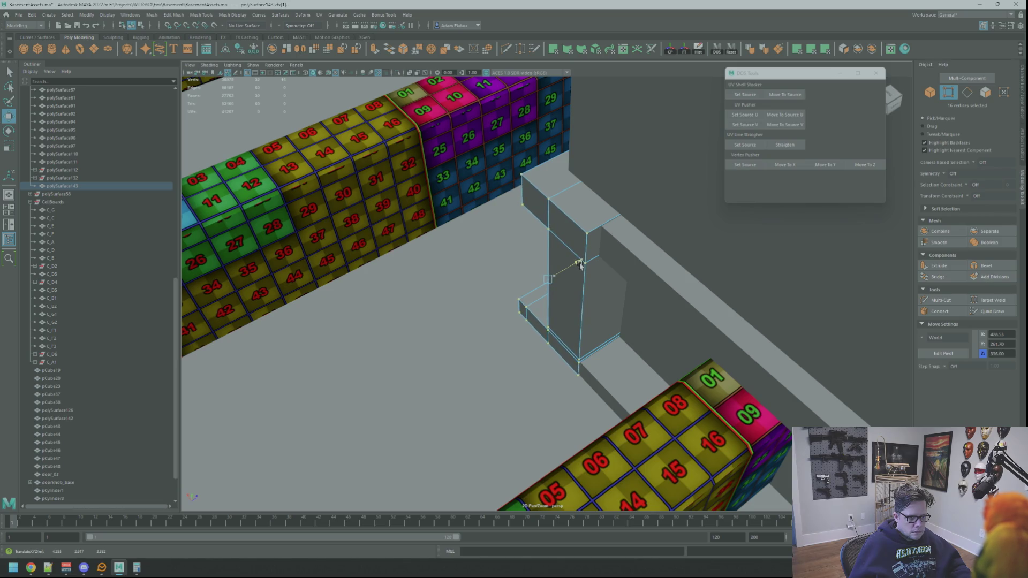
scroll(581, 265, down, 5)
mouse_move(546, 252)
alt+mouse_down()
mouse_move(552, 268)
mouse_move(702, 239)
mouse_move(670, 247)
mouse_move(603, 237)
mouse_move(615, 223)
mouse_move(534, 220)
alt+mouse_up()
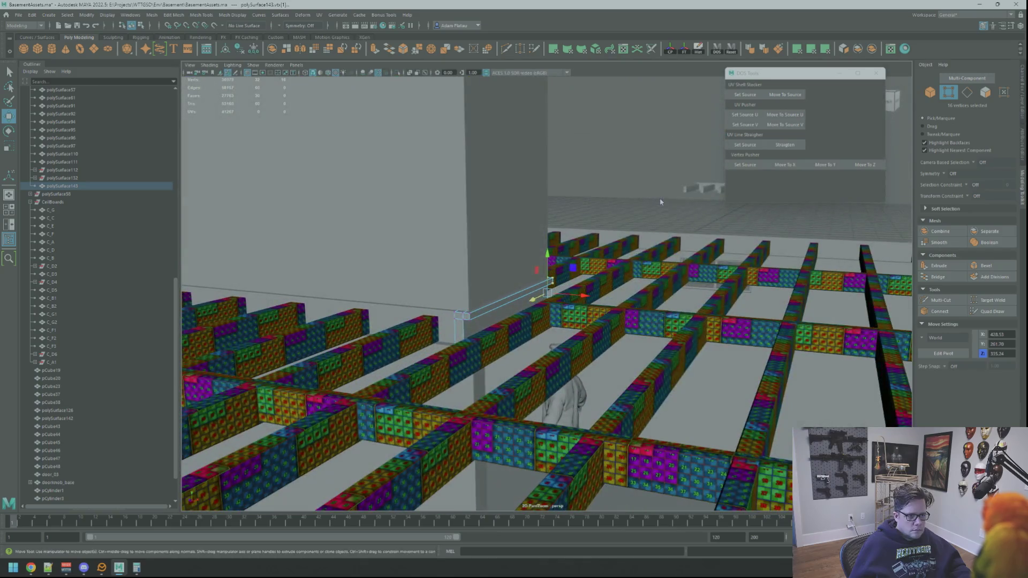
key(F8)
click(521, 340)
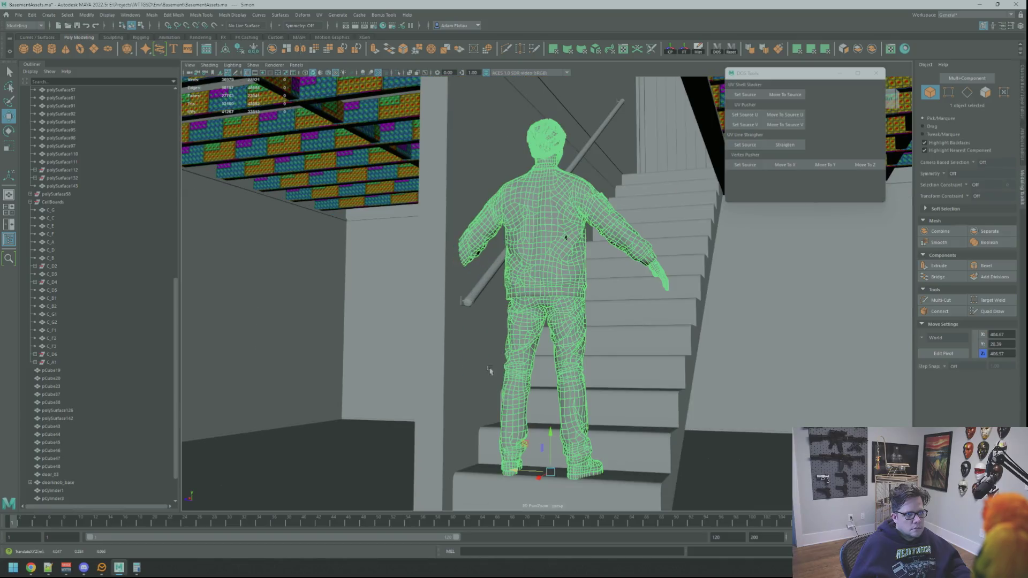
mouse_move(521, 340)
alt+mouse_down()
mouse_move(585, 286)
mouse_move(603, 313)
mouse_move(608, 294)
mouse_move(582, 359)
mouse_move(648, 332)
mouse_move(631, 338)
mouse_move(647, 237)
alt+mouse_up()
alt+drag(561, 168, 567, 187)
alt+right_drag(567, 187, 565, 262)
key(f)
alt+drag(564, 293, 532, 312)
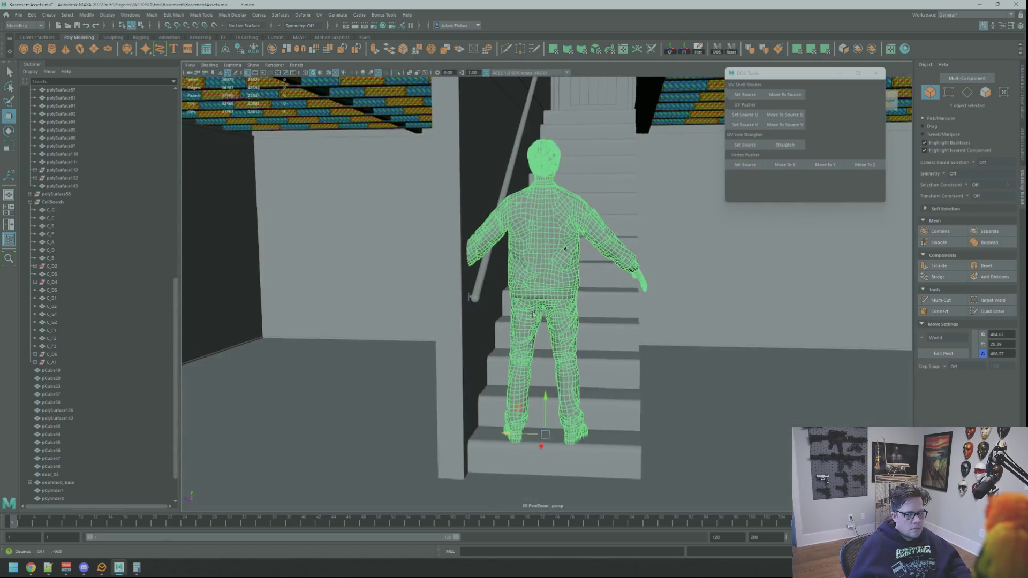
mouse_move(504, 412)
alt+mouse_down()
mouse_move(561, 368)
mouse_move(514, 316)
mouse_move(532, 386)
alt+mouse_up()
alt+right_drag(607, 365, 563, 294)
alt+right_drag(630, 262, 532, 308)
click(525, 280)
mouse_move(525, 279)
alt+mouse_down()
mouse_move(575, 303)
mouse_move(548, 301)
alt+mouse_up()
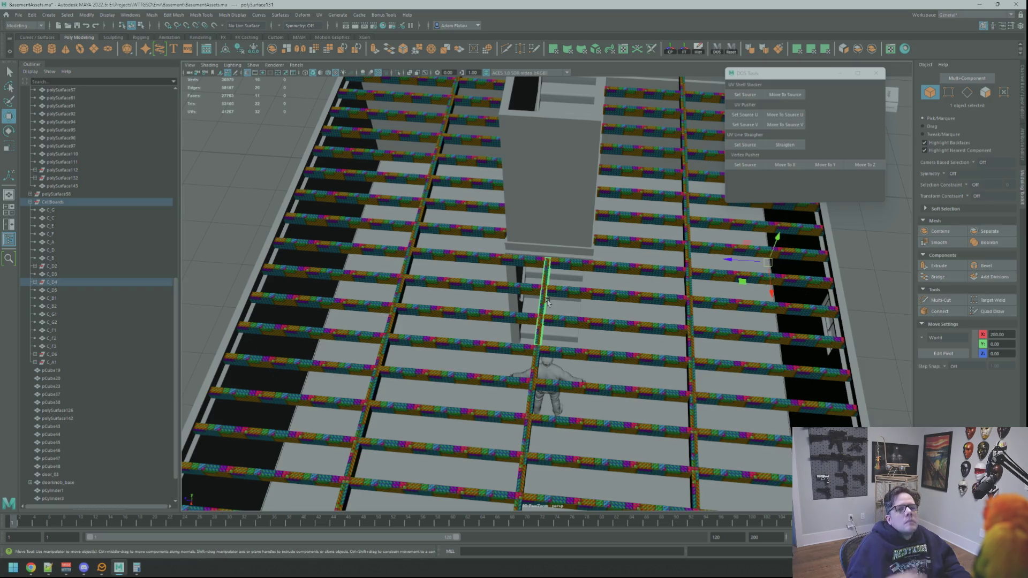
key(alt+Tab)
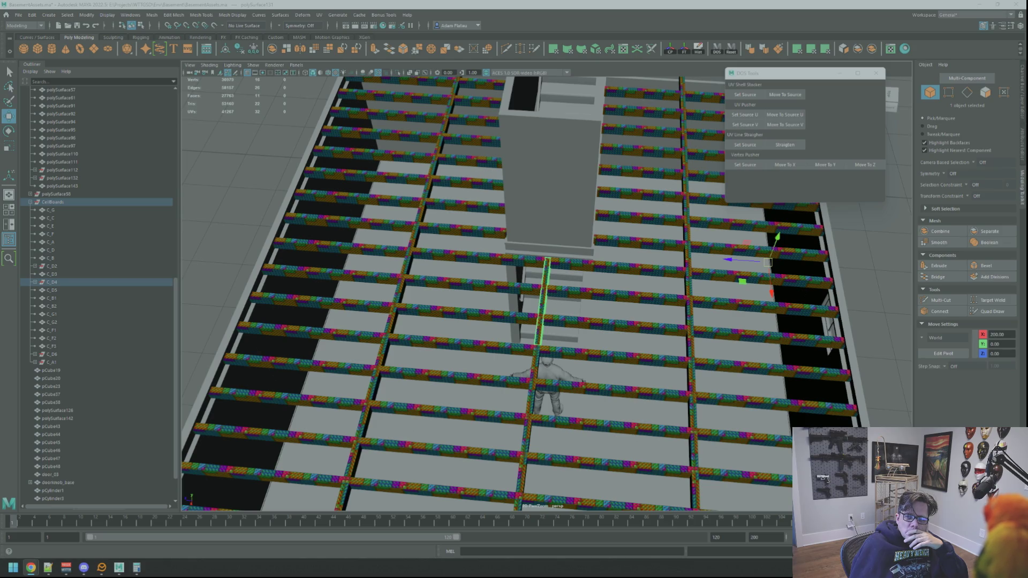
key(f)
Step: Select the cross beam near the stair opening and slide it left behind the wall
mouse_move(510, 293)
alt+mouse_down()
mouse_move(527, 304)
mouse_move(755, 294)
alt+mouse_up()
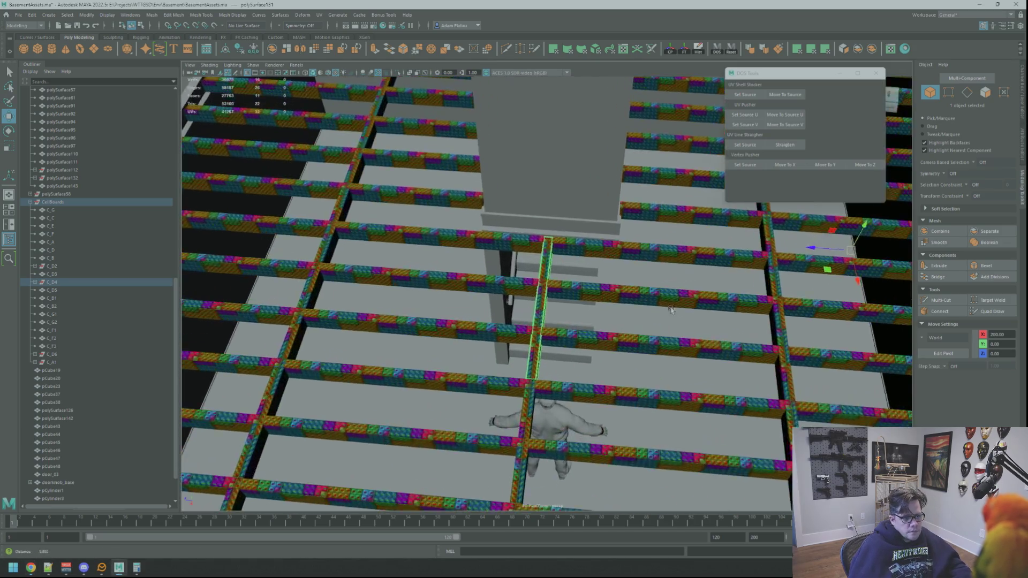
scroll(527, 304, down, 5)
right_drag(755, 294, 776, 290)
mouse_move(776, 291)
alt+mouse_down()
mouse_move(651, 311)
mouse_move(544, 260)
mouse_move(676, 101)
alt+mouse_up()
scroll(651, 311, up, 8)
scroll(650, 310, down, 6)
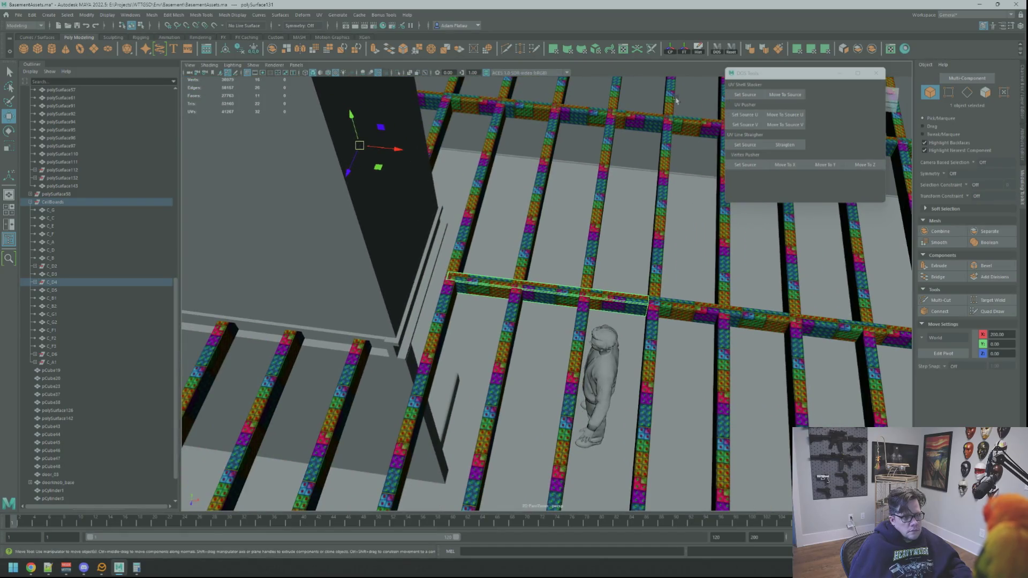
click(671, 53)
scroll(544, 298, up, 5)
alt+drag(557, 257, 544, 299)
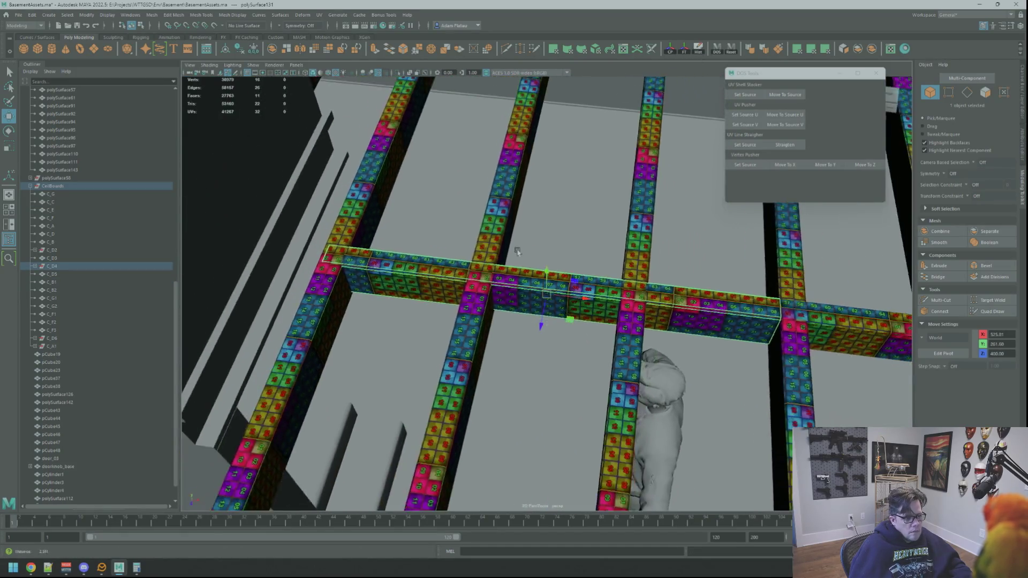
scroll(580, 218, up, 3)
scroll(582, 219, down, 4)
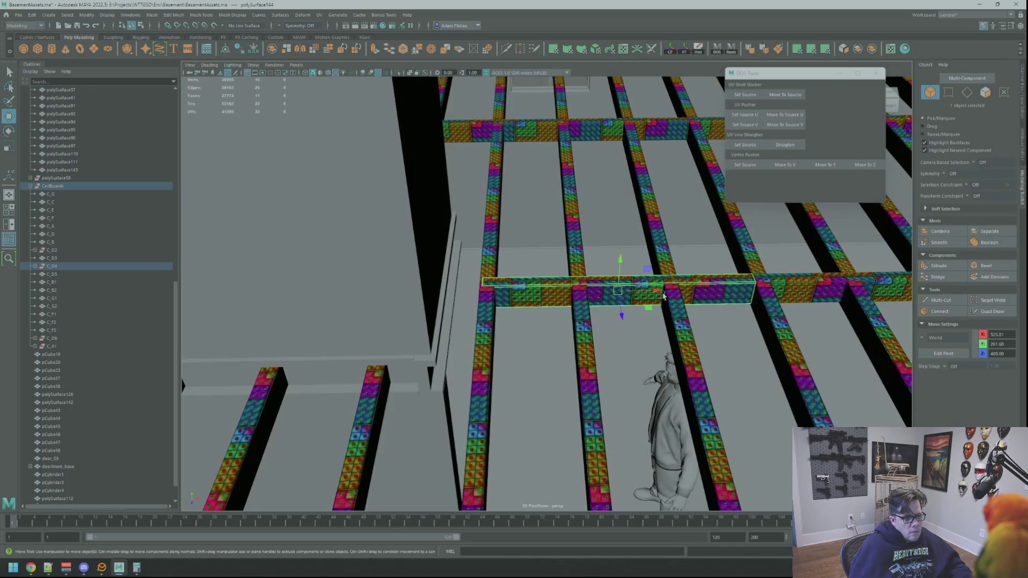
mouse_move(660, 294)
mouse_down()
mouse_move(356, 294)
mouse_move(563, 300)
mouse_move(557, 321)
mouse_move(528, 340)
mouse_up()
Step: Snap the cross beam's pivot to its corner edge
scroll(450, 296, up, 3)
scroll(589, 301, up, 3)
scroll(589, 302, up, 3)
key(d)
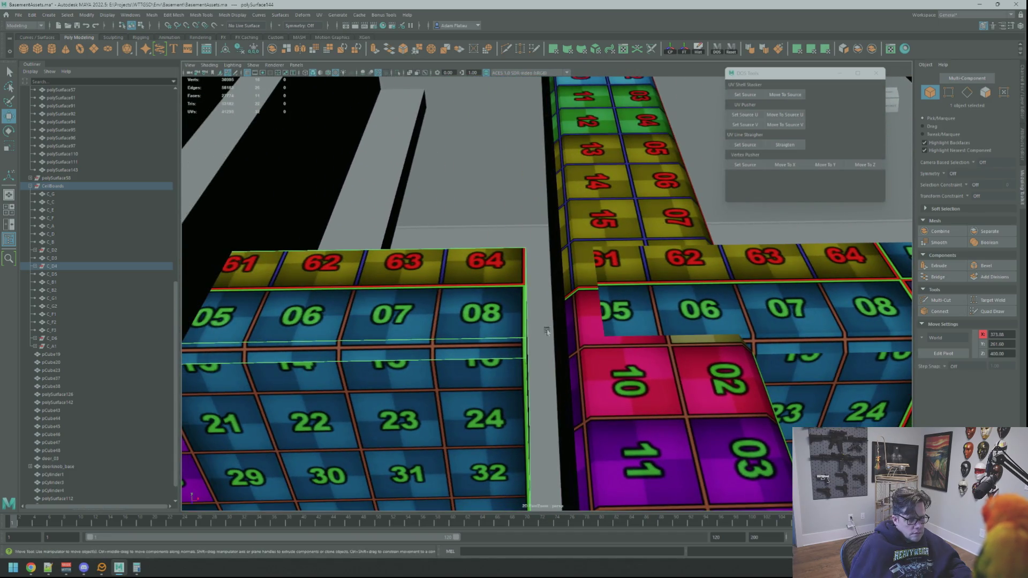
click(525, 341)
key(d)
scroll(523, 271, down, 5)
Step: Shift-drag a copy of beam C_D4 along X to extend the header
mouse_move(523, 272)
alt+mouse_down()
mouse_move(563, 290)
mouse_move(824, 280)
alt+mouse_up()
right_drag(824, 280, 847, 274)
scroll(482, 300, up, 3)
scroll(471, 304, down, 3)
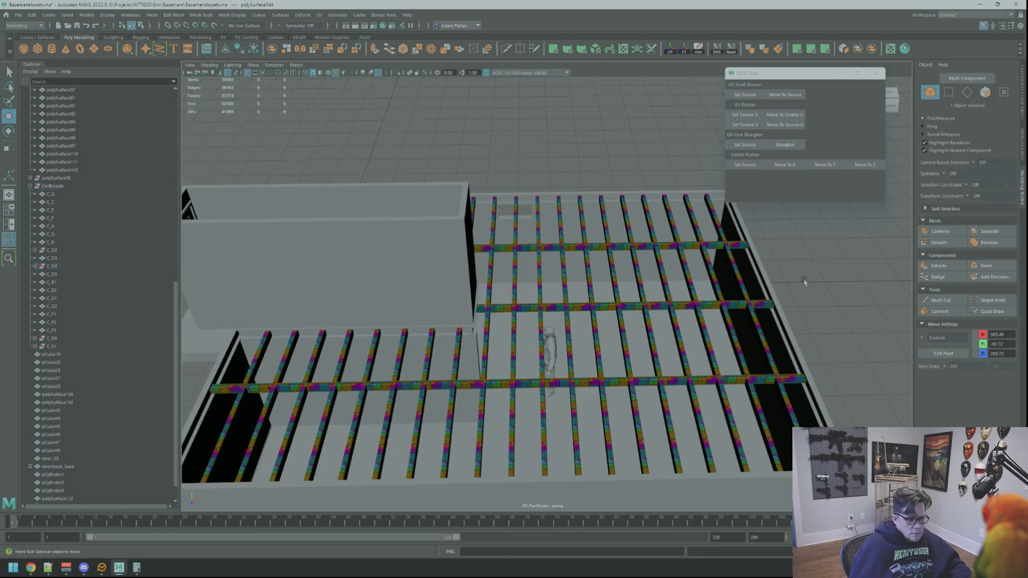
click(471, 305)
scroll(523, 304, up, 5)
mouse_move(523, 294)
alt+mouse_down()
mouse_move(643, 287)
mouse_move(444, 298)
mouse_move(738, 336)
alt+mouse_up()
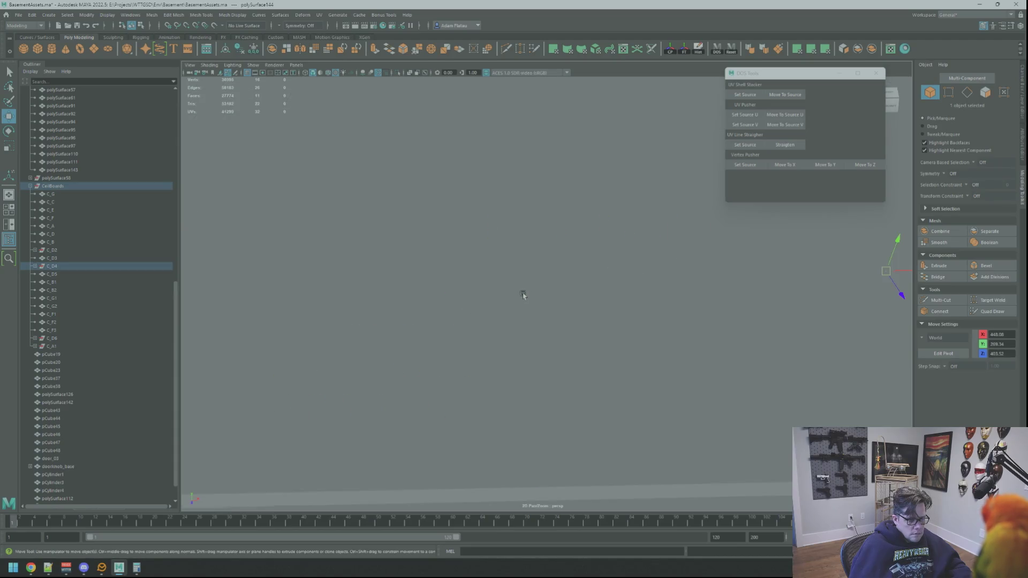
scroll(656, 320, up, 2)
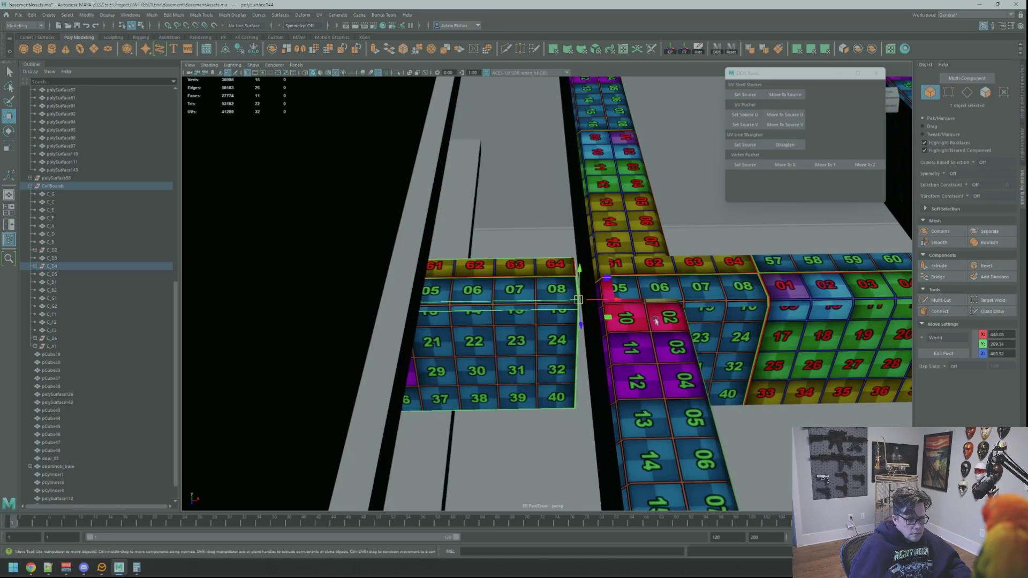
mouse_move(613, 302)
shift+mouse_down()
mouse_move(643, 304)
mouse_move(616, 289)
mouse_move(670, 284)
shift+mouse_up()
click(578, 288)
scroll(589, 295, down, 3)
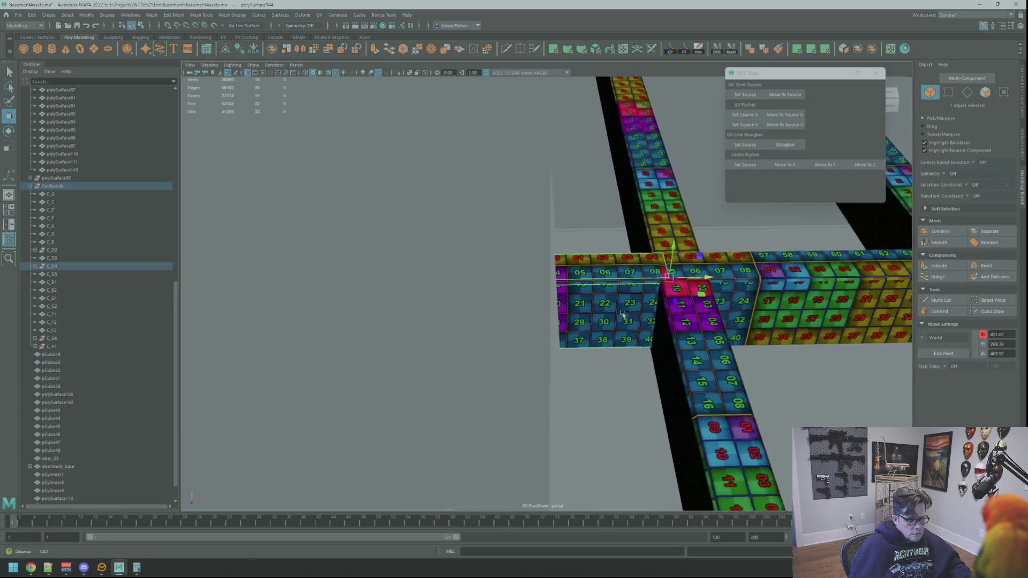
scroll(535, 311, up, 5)
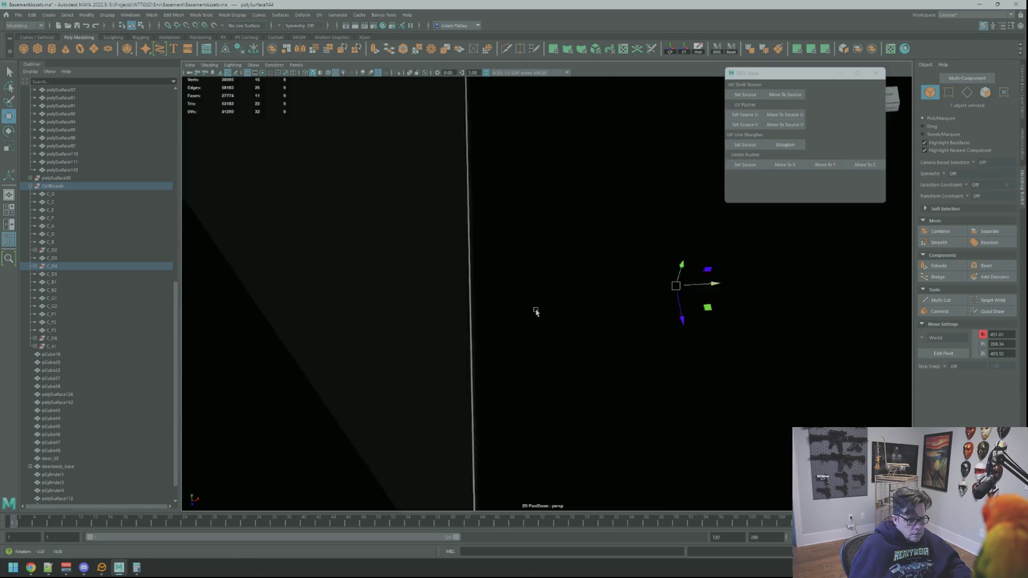
scroll(534, 319, down, 5)
scroll(681, 344, up, 3)
scroll(493, 321, down, 3)
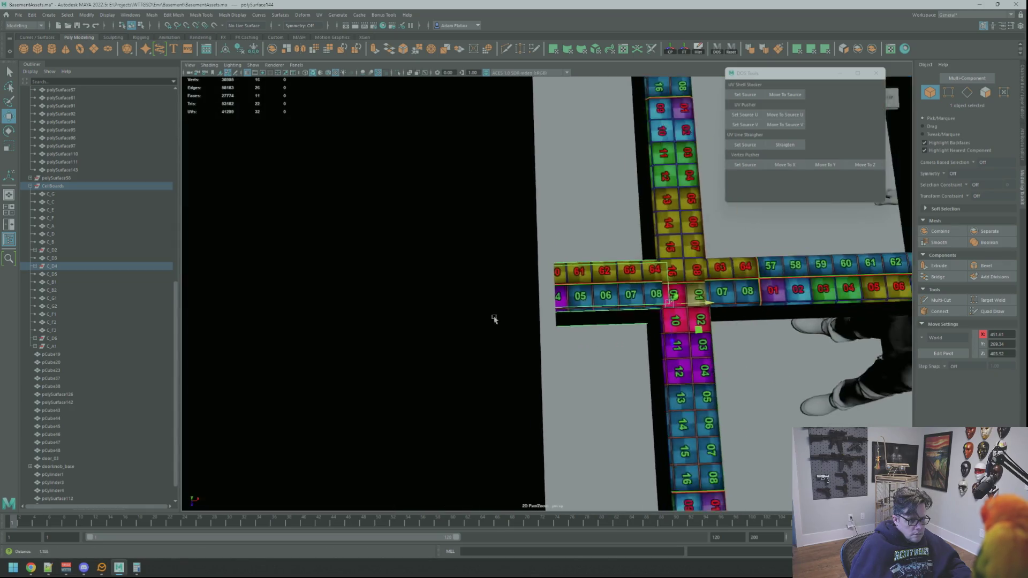
Step: Check the new beam copy in the four-view layout's top and perspective views
key(space)
key(space)
scroll(696, 300, down, 4)
scroll(576, 298, up, 2)
scroll(554, 294, up, 5)
alt+middle_drag(509, 305, 625, 336)
scroll(531, 311, down, 1)
mouse_move(594, 301)
alt+mouse_down()
mouse_move(566, 242)
mouse_move(576, 236)
alt+mouse_up()
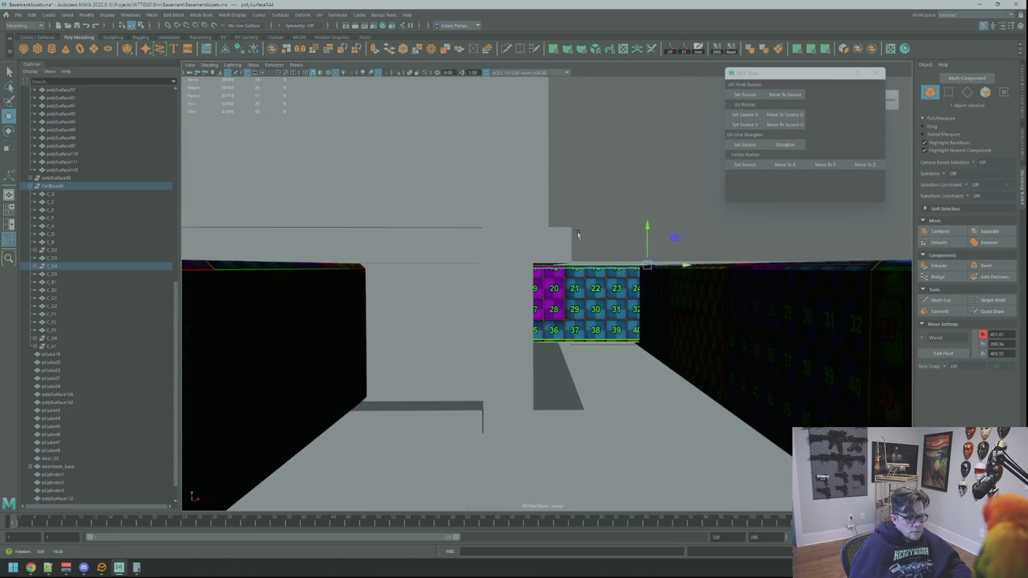
Step: Cancel Multi-Cut and select the new beam piece polySurface144
click(938, 300)
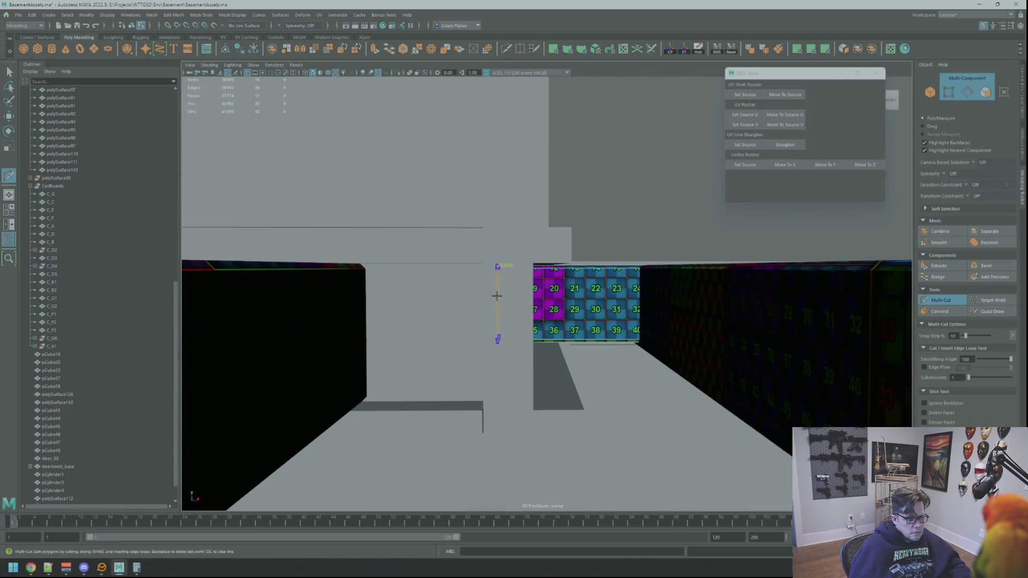
mouse_move(525, 291)
alt+mouse_down()
mouse_move(593, 346)
mouse_move(577, 349)
alt+mouse_up()
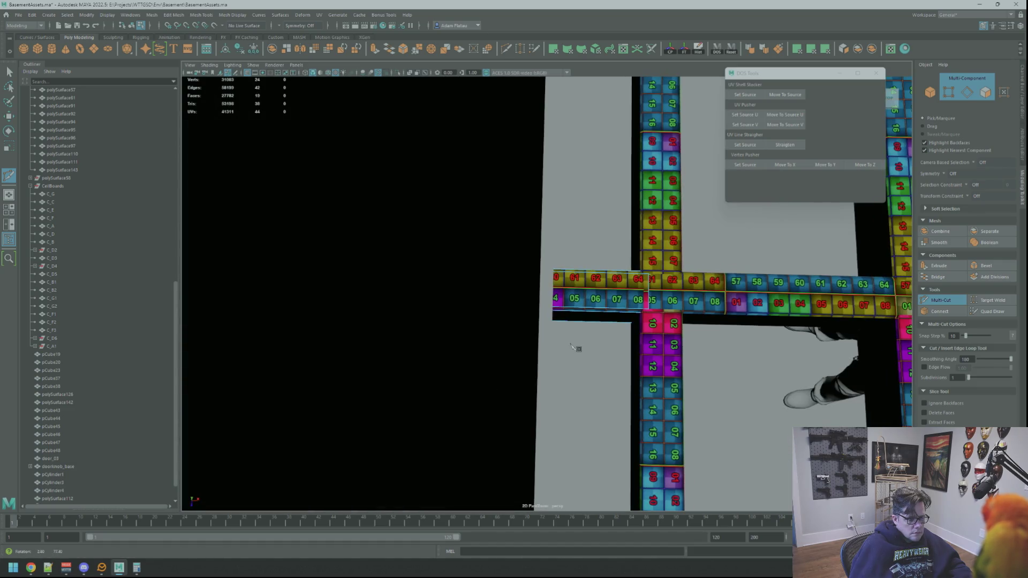
key(q)
key(F11)
scroll(578, 330, down, 5)
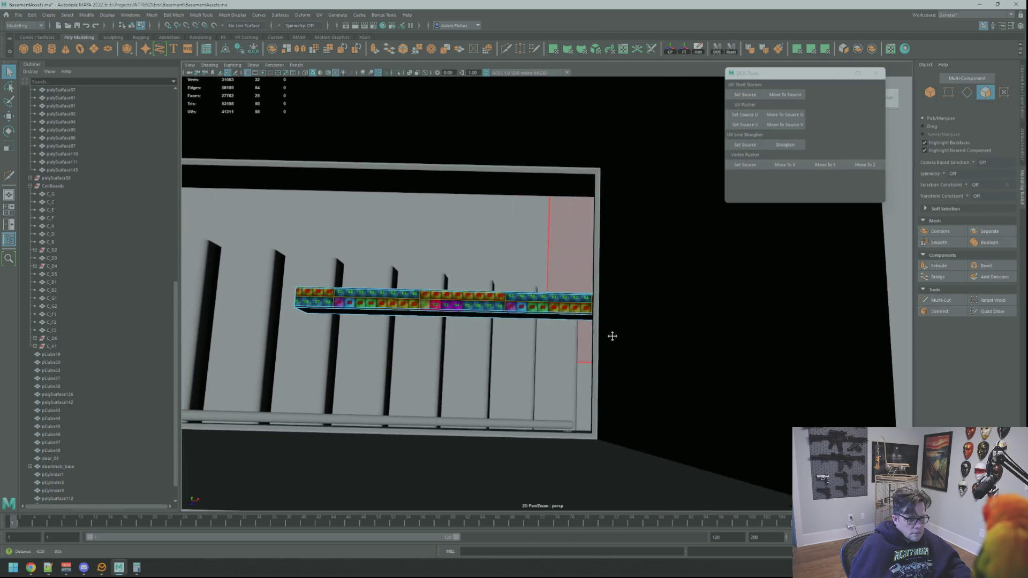
right_drag(489, 306, 506, 294)
click(482, 297)
right_click(482, 295)
right_drag(428, 296, 426, 318)
Step: Select the short joist pCube37 across the stair opening and delete it
click(508, 298)
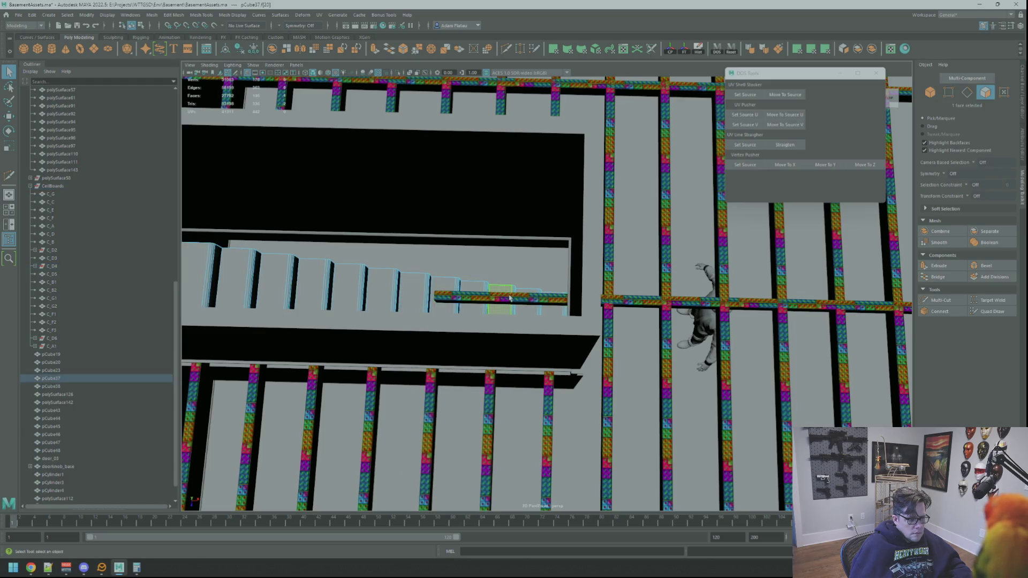
scroll(536, 298, down, 10)
click(808, 298)
scroll(534, 292, up, 10)
scroll(535, 292, up, 2)
click(530, 298)
right_drag(530, 298, 498, 309)
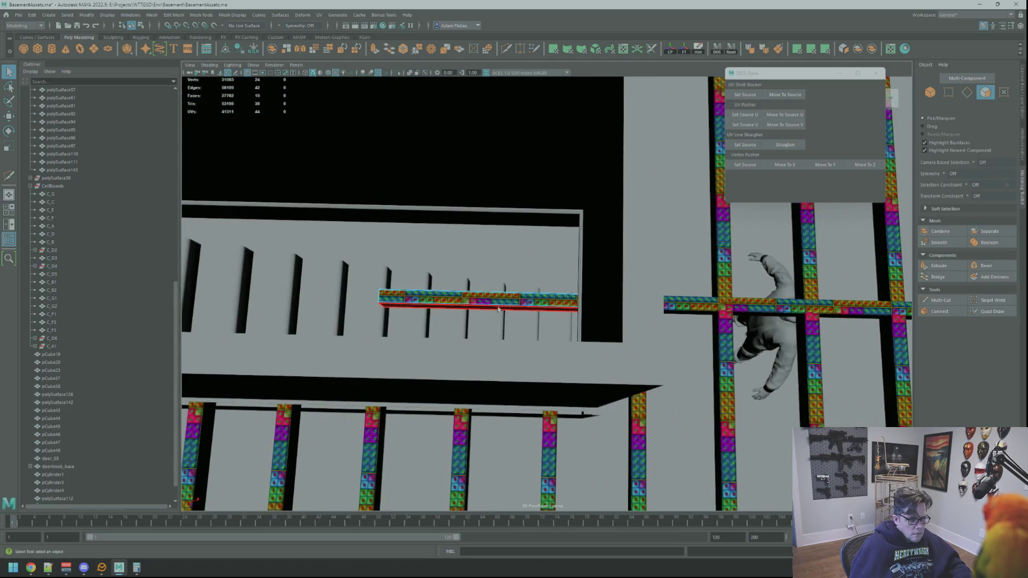
key(Delete)
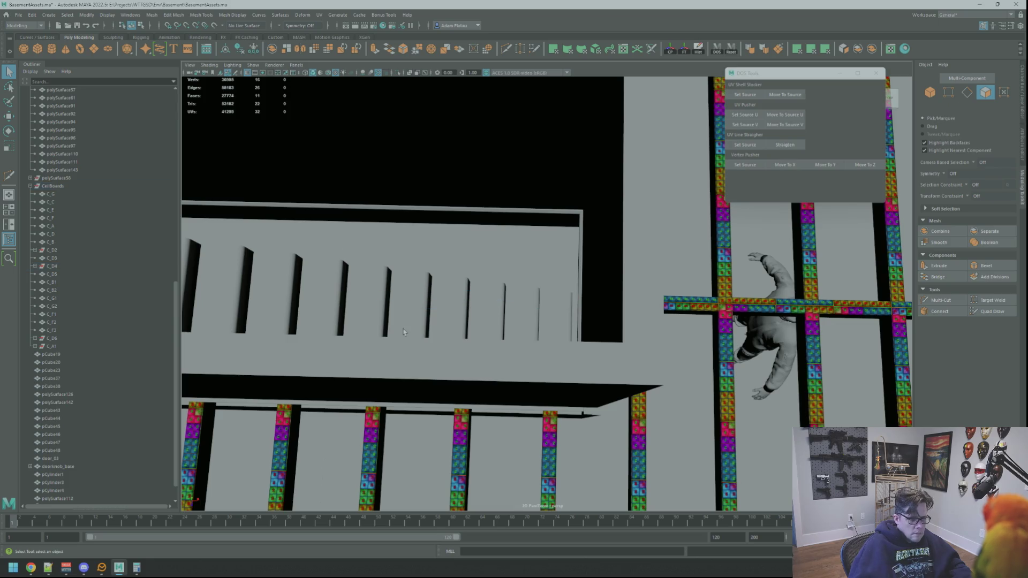
Step: Return to object selection mode and inspect the joists around the stair opening
mouse_move(525, 268)
alt+mouse_down()
mouse_move(592, 284)
mouse_move(621, 323)
mouse_move(513, 273)
alt+mouse_up()
mouse_move(513, 273)
alt+right_down()
mouse_move(700, 349)
mouse_move(563, 346)
alt+right_up()
alt+drag(563, 345, 696, 257)
right_click(727, 241)
click(741, 239)
alt+right_drag(741, 239, 579, 292)
mouse_move(578, 292)
alt+mouse_down()
mouse_move(543, 285)
mouse_move(618, 320)
mouse_move(601, 292)
mouse_move(566, 271)
mouse_move(597, 287)
mouse_move(558, 248)
mouse_move(537, 247)
mouse_move(552, 288)
mouse_move(570, 298)
mouse_move(632, 301)
mouse_move(583, 305)
alt+mouse_up()
mouse_move(583, 305)
alt+right_down()
mouse_move(600, 291)
mouse_move(705, 346)
alt+right_up()
mouse_move(705, 346)
alt+mouse_down()
mouse_move(500, 232)
mouse_move(509, 250)
mouse_move(456, 257)
mouse_move(628, 333)
alt+mouse_up()
mouse_move(628, 329)
alt+right_down()
mouse_move(546, 335)
mouse_move(456, 286)
mouse_move(578, 326)
mouse_move(560, 324)
mouse_move(607, 352)
alt+right_up()
mouse_move(607, 352)
alt+mouse_down()
mouse_move(571, 423)
mouse_move(568, 375)
alt+mouse_up()
mouse_move(568, 375)
alt+right_down()
mouse_move(571, 340)
mouse_move(553, 318)
mouse_move(531, 316)
alt+right_up()
alt+drag(530, 316, 509, 313)
alt+right_drag(508, 313, 466, 309)
alt+drag(467, 309, 563, 327)
alt+right_drag(563, 327, 598, 343)
mouse_move(599, 343)
alt+mouse_down()
mouse_move(584, 332)
mouse_move(553, 345)
alt+mouse_up()
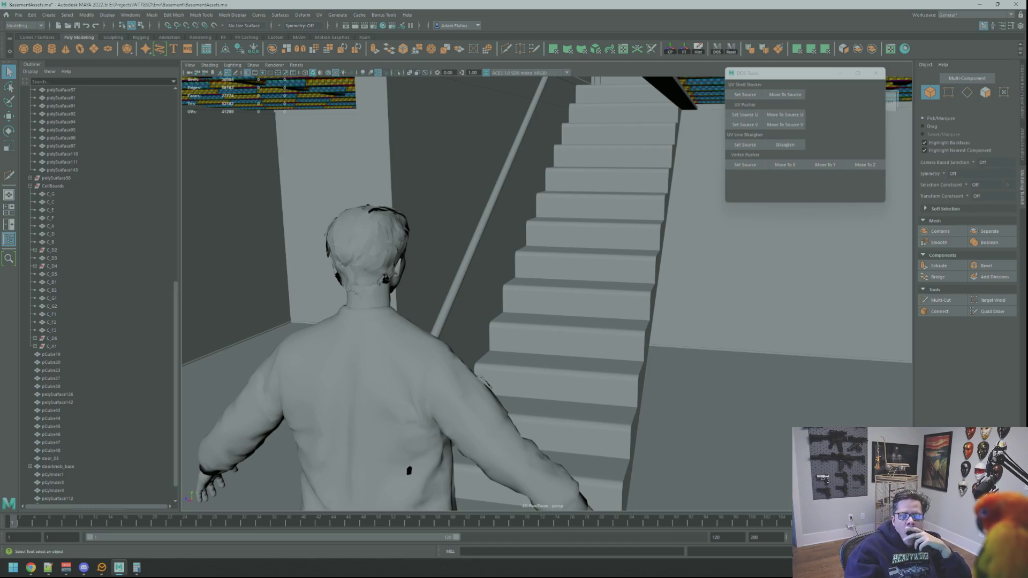
click(30, 568)
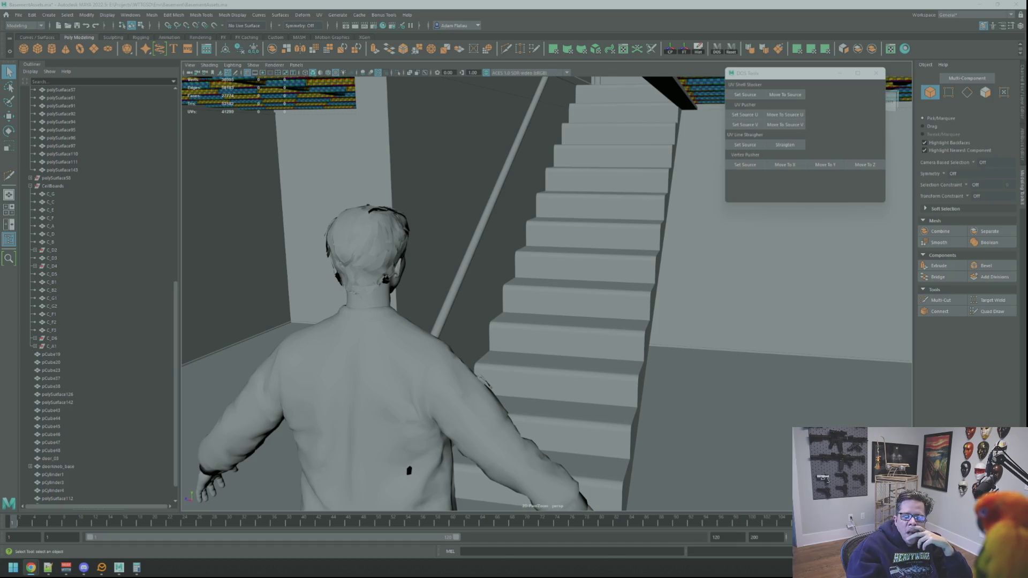
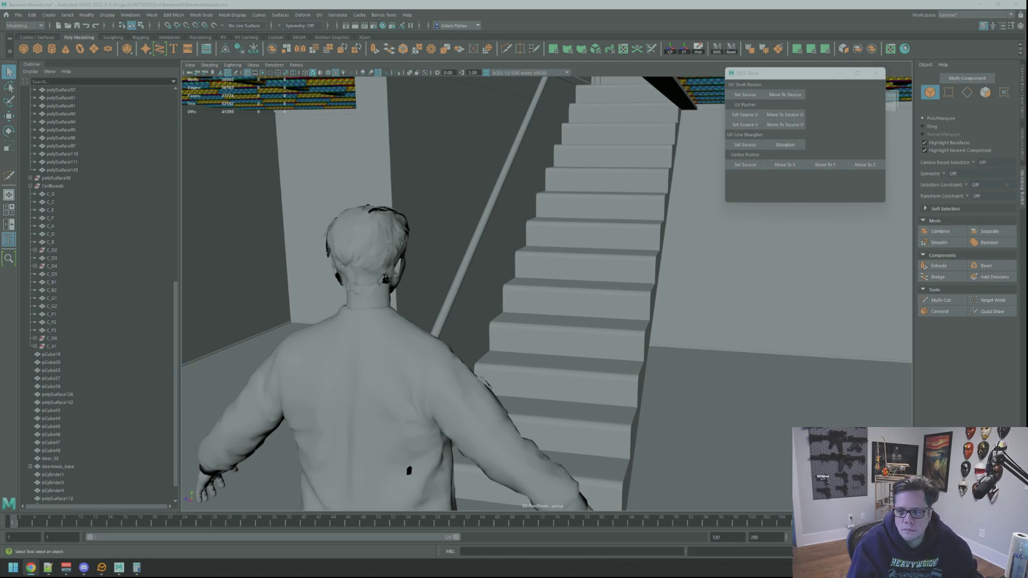
Step: Orbit the view behind the character and create a new polygon cube from the Poly Modeling shelf
mouse_move(676, 305)
alt+mouse_down()
mouse_move(605, 263)
mouse_move(596, 250)
mouse_move(615, 234)
mouse_move(532, 287)
mouse_move(737, 310)
mouse_move(868, 260)
mouse_move(677, 294)
mouse_move(712, 308)
mouse_move(636, 297)
mouse_move(670, 328)
mouse_move(638, 322)
mouse_move(685, 327)
mouse_move(585, 327)
mouse_move(589, 313)
alt+mouse_up()
click(38, 49)
Step: Squash the new cube flat in Y into a thin plate with the Scale tool
key(f)
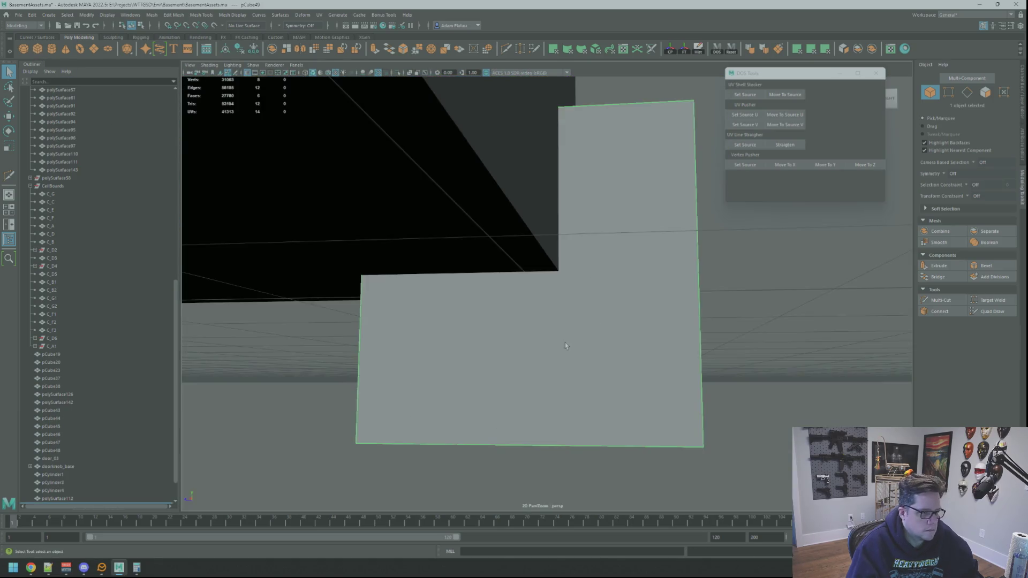
key(w)
scroll(551, 332, down, 3)
key(r)
drag(613, 310, 614, 334)
key(w)
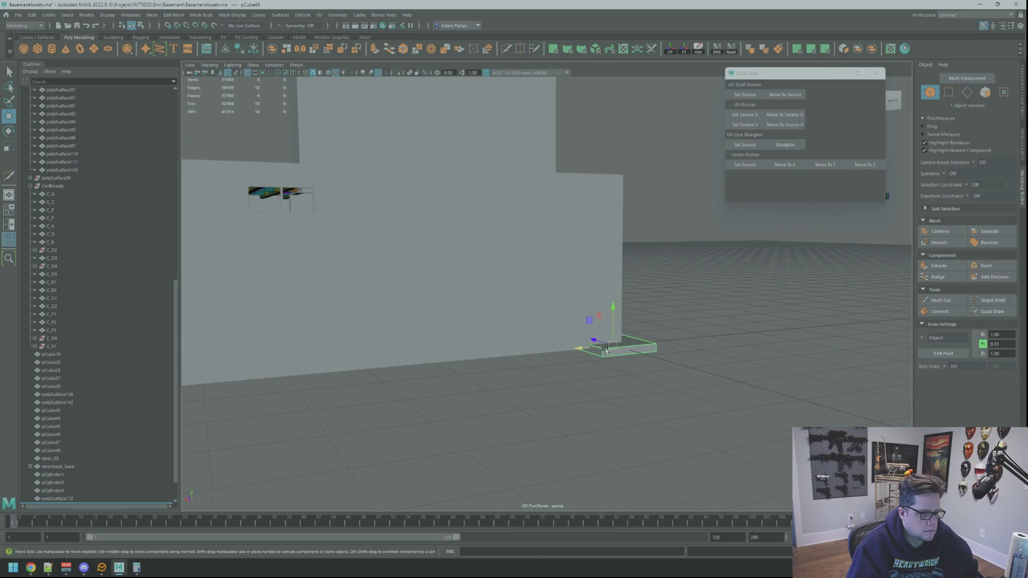
scroll(647, 341, down, 5)
key(r)
mouse_move(581, 333)
middle_down()
mouse_move(586, 343)
mouse_move(443, 335)
middle_up()
key(w)
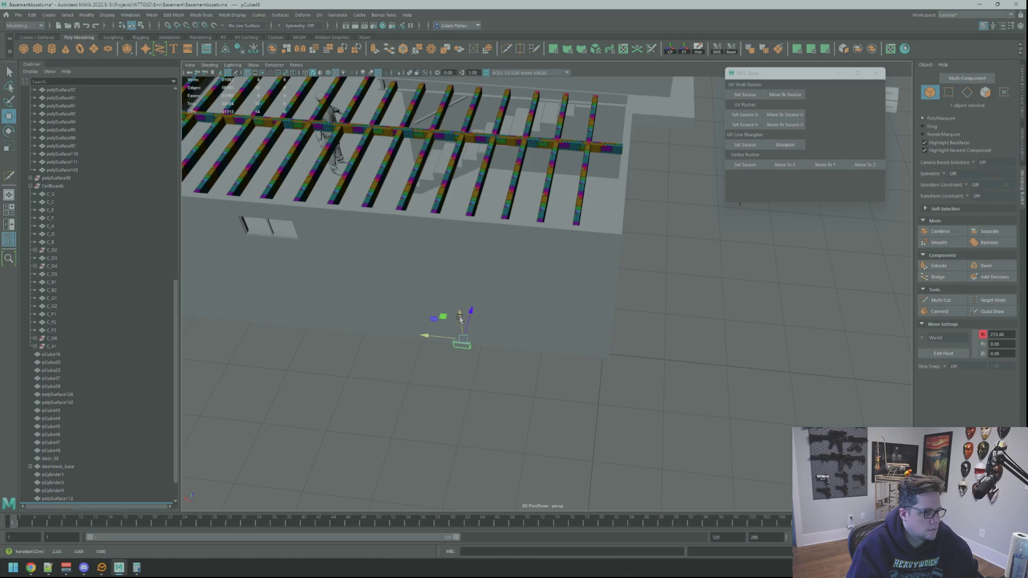
Step: Move the plate up under the stair beam and slide it along the beam
key(f)
mouse_move(462, 133)
alt+mouse_down()
mouse_move(535, 257)
mouse_move(603, 278)
mouse_move(553, 299)
mouse_move(642, 289)
mouse_move(503, 287)
mouse_move(675, 295)
mouse_move(734, 276)
mouse_move(726, 298)
alt+mouse_up()
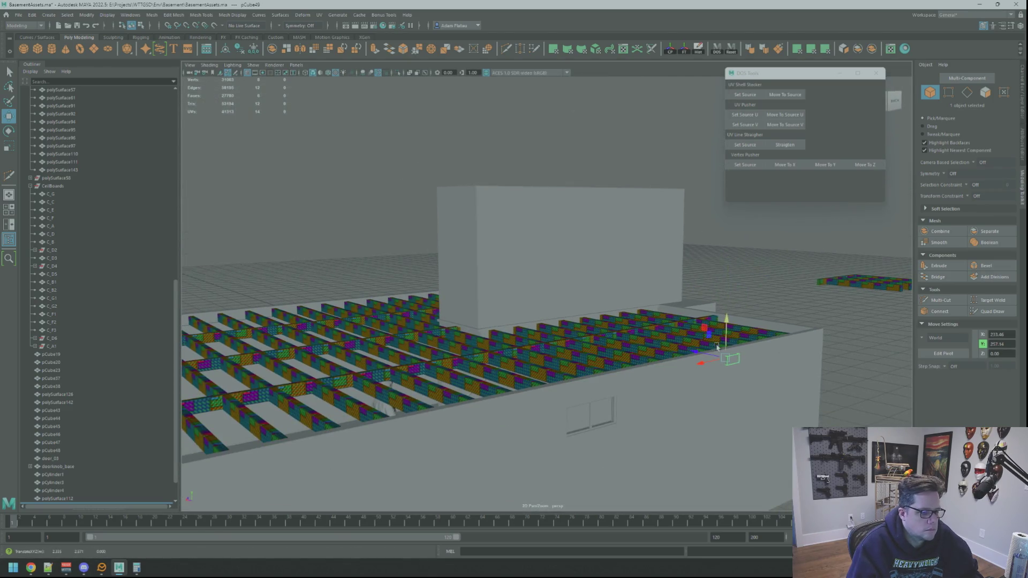
key(f)
mouse_move(534, 328)
mouse_down()
mouse_move(536, 407)
mouse_move(557, 322)
mouse_move(531, 300)
mouse_up()
alt+right_drag(530, 300, 523, 301)
alt+drag(523, 301, 601, 309)
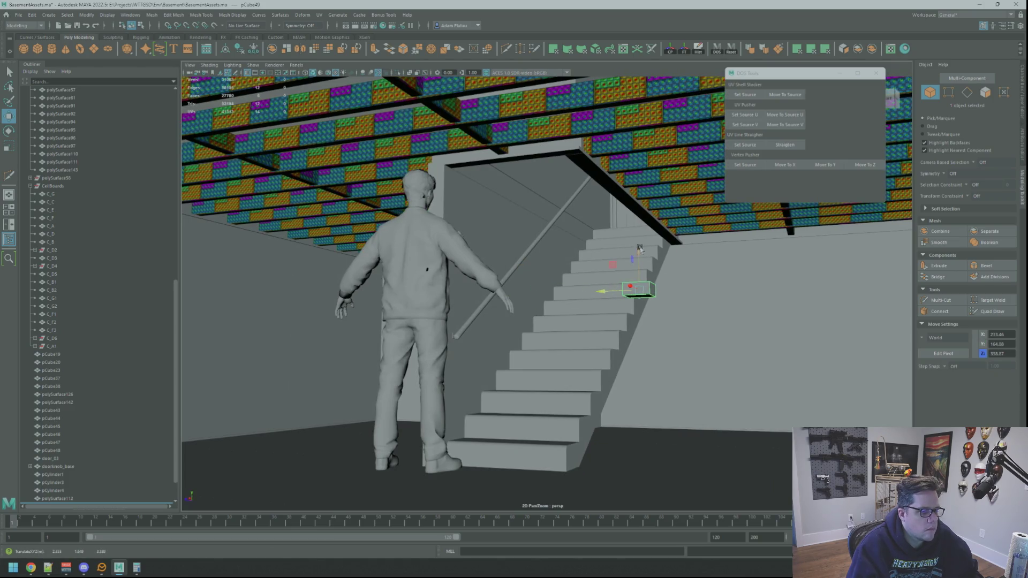
drag(646, 181, 643, 171)
key(f)
alt+right_drag(638, 193, 616, 203)
mouse_move(616, 203)
alt+mouse_down()
mouse_move(561, 276)
mouse_move(684, 298)
mouse_move(312, 294)
mouse_move(596, 306)
mouse_move(573, 298)
mouse_move(675, 343)
mouse_move(457, 314)
mouse_move(577, 288)
mouse_move(530, 280)
mouse_move(510, 294)
mouse_move(593, 288)
alt+mouse_up()
key(f)
mouse_move(522, 284)
mouse_down()
mouse_move(475, 290)
mouse_move(487, 296)
mouse_move(493, 281)
mouse_move(566, 276)
mouse_move(527, 272)
mouse_up()
right_drag(528, 272, 524, 248)
Step: Select four of the plate's vertices, ready for moving
key(q)
drag(578, 394, 577, 393)
key(w)
mouse_move(577, 392)
alt+mouse_down()
mouse_move(519, 271)
mouse_move(533, 323)
mouse_move(484, 299)
mouse_move(507, 280)
mouse_move(560, 289)
alt+mouse_up()
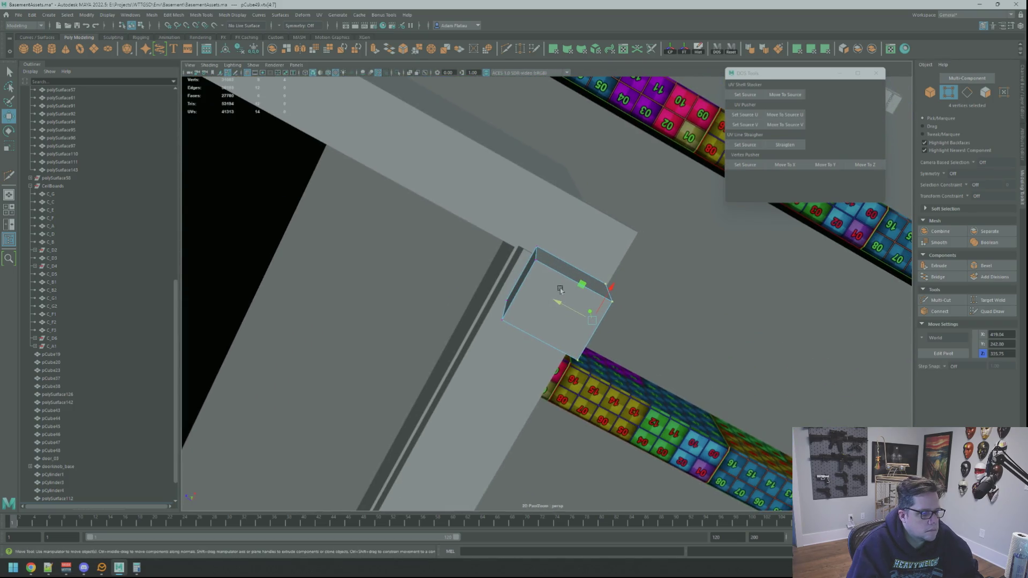
Step: Shift two of the plate's vertices so the plate fits the beam
key(q)
click(538, 256)
shift+click(505, 309)
key(w)
mouse_move(533, 314)
alt+mouse_down()
mouse_move(541, 316)
mouse_move(532, 310)
mouse_move(530, 328)
alt+mouse_up()
mouse_move(501, 288)
mouse_down()
mouse_move(558, 232)
mouse_move(552, 220)
mouse_move(536, 283)
mouse_up()
right_drag(530, 289, 529, 299)
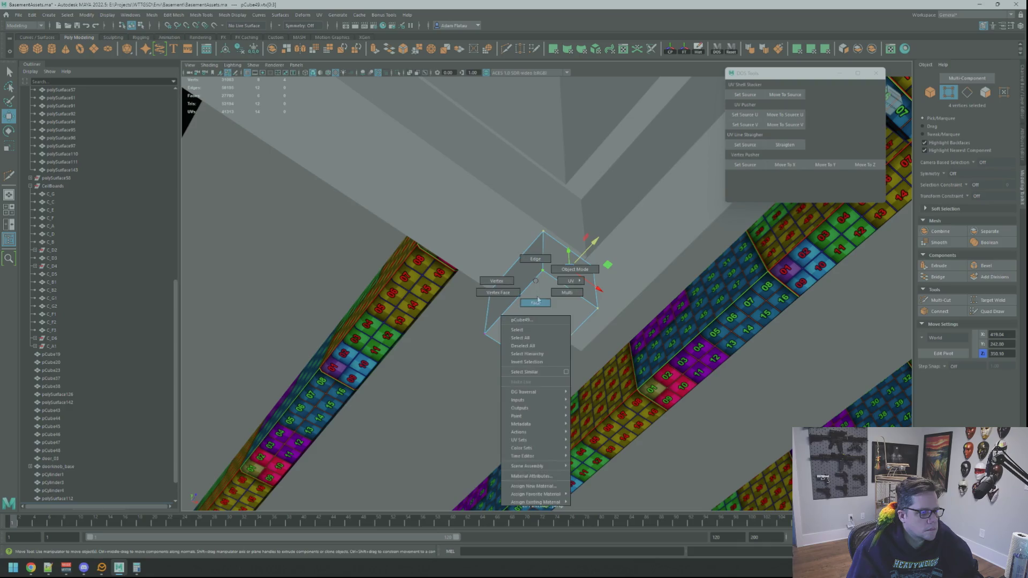
Step: Push the plate's side face slightly outward, then select its opposite and bottom faces
click(529, 300)
mouse_move(529, 300)
alt+mouse_down()
mouse_move(616, 271)
mouse_move(540, 303)
mouse_move(541, 294)
mouse_move(656, 305)
mouse_move(633, 290)
mouse_move(643, 289)
alt+mouse_up()
click(583, 275)
mouse_move(643, 289)
alt+mouse_down()
mouse_move(567, 291)
mouse_move(652, 307)
mouse_move(542, 279)
mouse_move(547, 290)
mouse_move(498, 283)
mouse_move(538, 291)
alt+mouse_up()
click(543, 292)
mouse_move(528, 253)
alt+mouse_down()
mouse_move(570, 304)
mouse_move(564, 253)
mouse_move(579, 271)
mouse_move(539, 298)
mouse_move(493, 298)
mouse_move(459, 314)
alt+mouse_up()
click(560, 305)
Step: Back in object mode, raise the plate snugly against the beam's underside
key(F8)
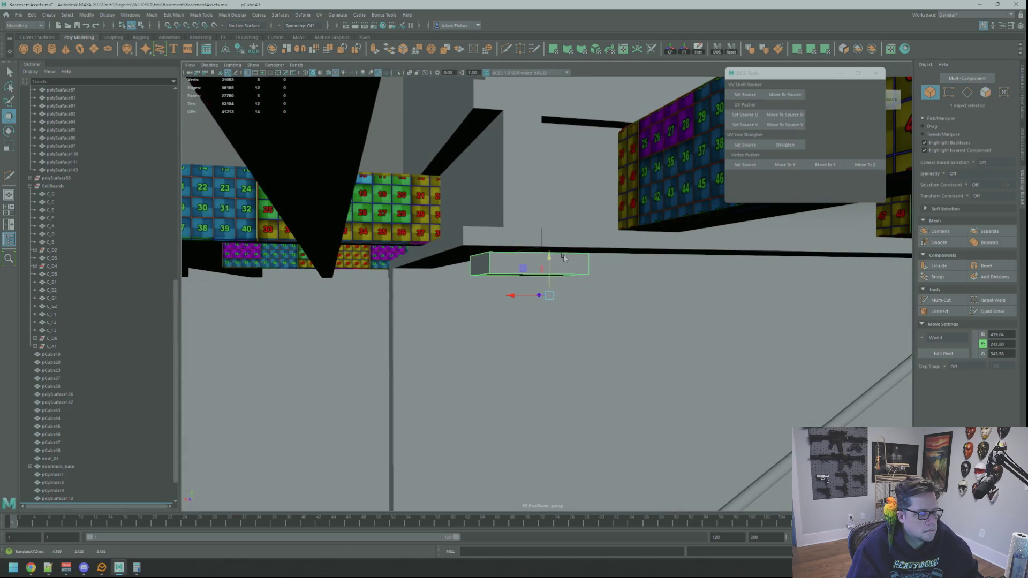
key(f)
mouse_move(580, 183)
alt+mouse_down()
mouse_move(608, 225)
mouse_move(563, 214)
alt+mouse_up()
drag(547, 259, 548, 246)
mouse_move(548, 246)
alt+mouse_down()
mouse_move(627, 219)
mouse_move(688, 224)
mouse_move(615, 229)
mouse_move(637, 252)
mouse_move(627, 246)
alt+mouse_up()
key(ctrl+z)
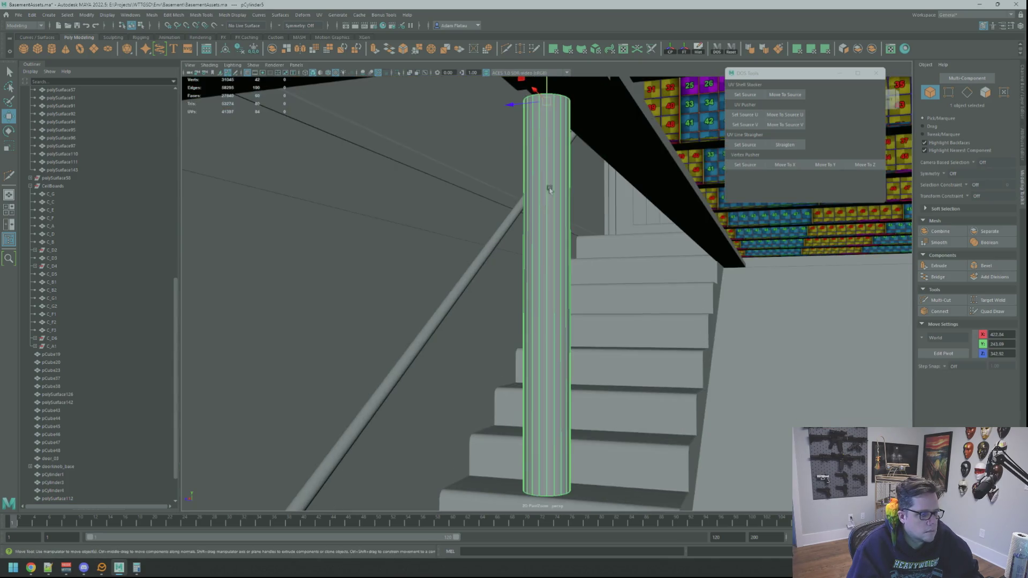
Step: Select the support post and cap plate, isolate them with View Selected, and enter vertex mode
mouse_move(553, 158)
alt+mouse_down()
mouse_move(535, 202)
mouse_move(471, 247)
mouse_move(522, 187)
mouse_move(510, 197)
alt+mouse_up()
shift+click(530, 175)
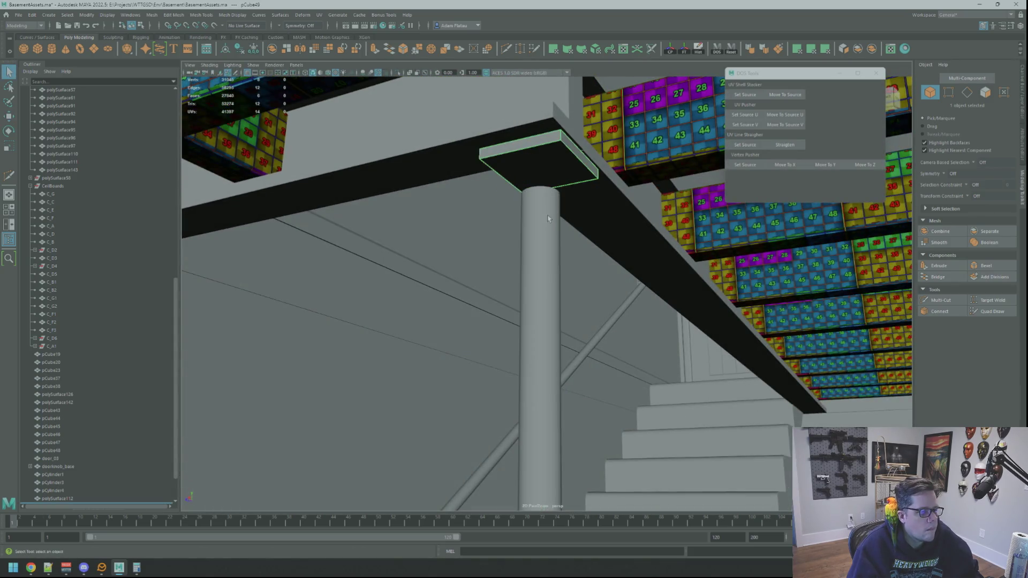
click(395, 77)
mouse_move(535, 161)
alt+mouse_down()
mouse_move(569, 163)
mouse_move(551, 171)
mouse_move(541, 198)
mouse_move(507, 176)
mouse_move(521, 165)
alt+mouse_up()
right_click(569, 163)
key(F9)
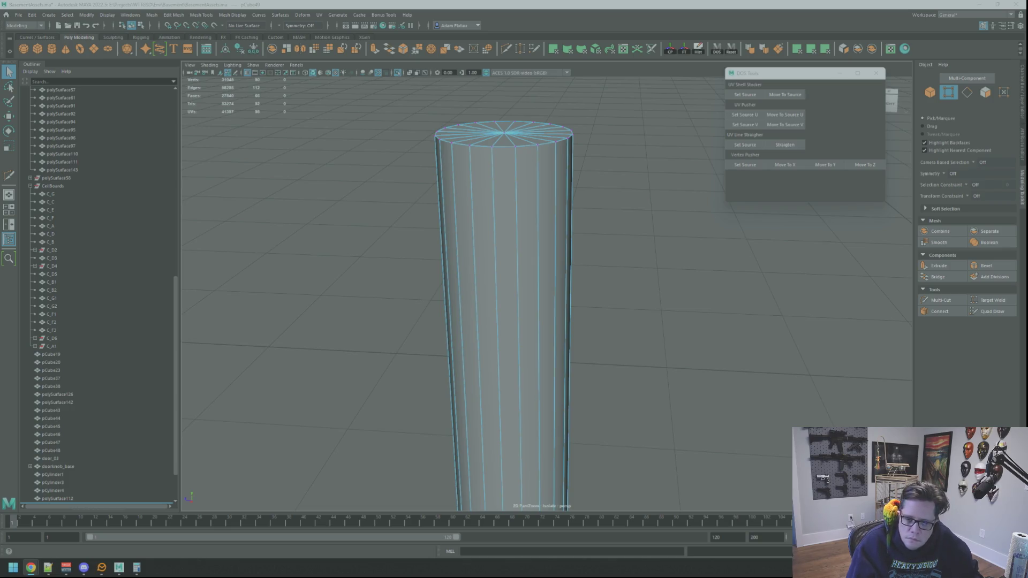
Step: Convert the post's top face to its vertex ring and raise it in Y to touch the cap plate
mouse_move(553, 114)
alt+mouse_down()
mouse_move(526, 209)
mouse_move(507, 214)
mouse_move(547, 127)
mouse_move(528, 183)
mouse_move(514, 167)
mouse_move(560, 165)
mouse_move(549, 352)
alt+mouse_up()
right_click(538, 191)
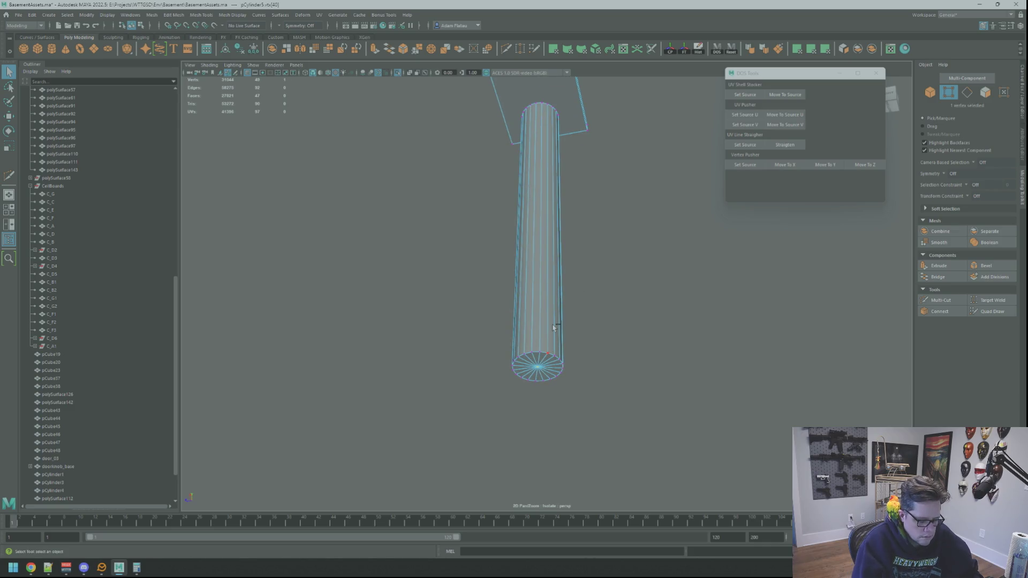
right_drag(561, 228, 571, 339)
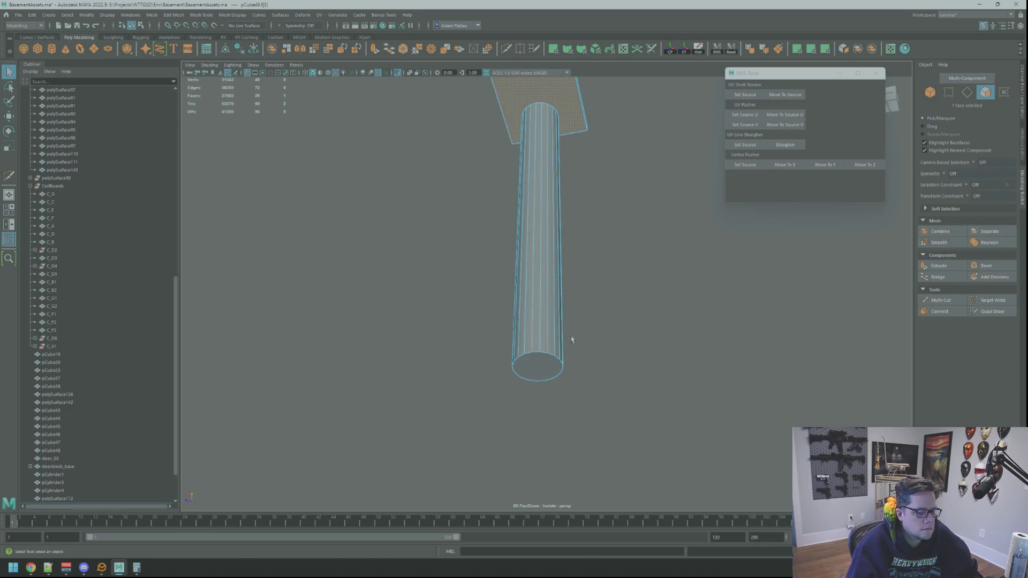
click(551, 361)
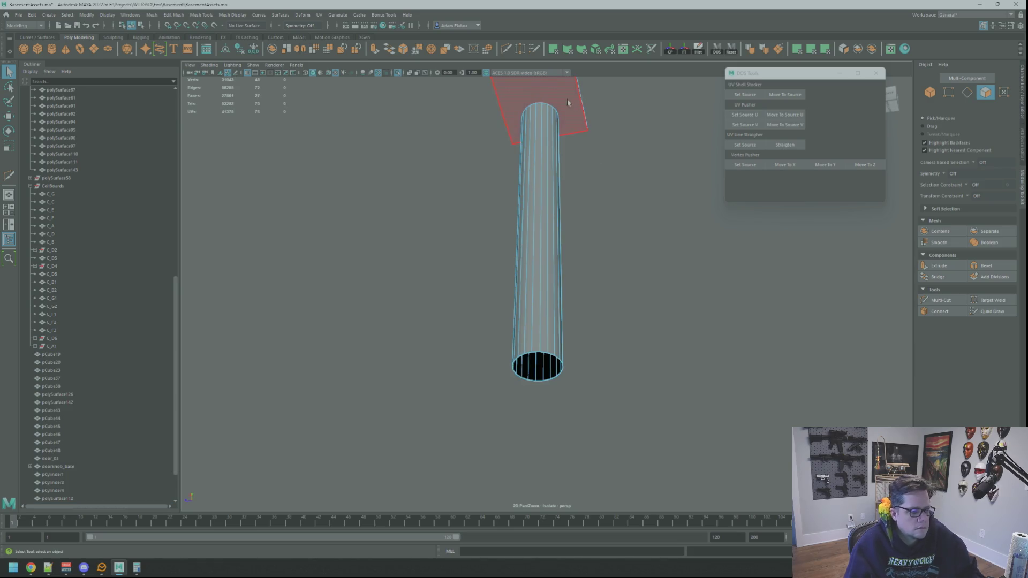
mouse_move(568, 103)
alt+mouse_down()
mouse_move(619, 230)
mouse_move(588, 240)
mouse_move(532, 297)
mouse_move(498, 231)
mouse_move(532, 195)
mouse_move(557, 189)
alt+mouse_up()
scroll(588, 240, up, 5)
key(F9)
key(f)
scroll(570, 257, down, 3)
mouse_move(547, 255)
mouse_down()
mouse_move(544, 205)
mouse_move(541, 235)
mouse_move(552, 242)
mouse_up()
right_drag(551, 242, 566, 238)
Step: Extrude the post's top edge loop with thickness 1.9 to form a flange
double_click(566, 237)
key(ctrl+e)
mouse_move(566, 238)
alt+mouse_down()
mouse_move(573, 222)
mouse_move(602, 221)
alt+mouse_up()
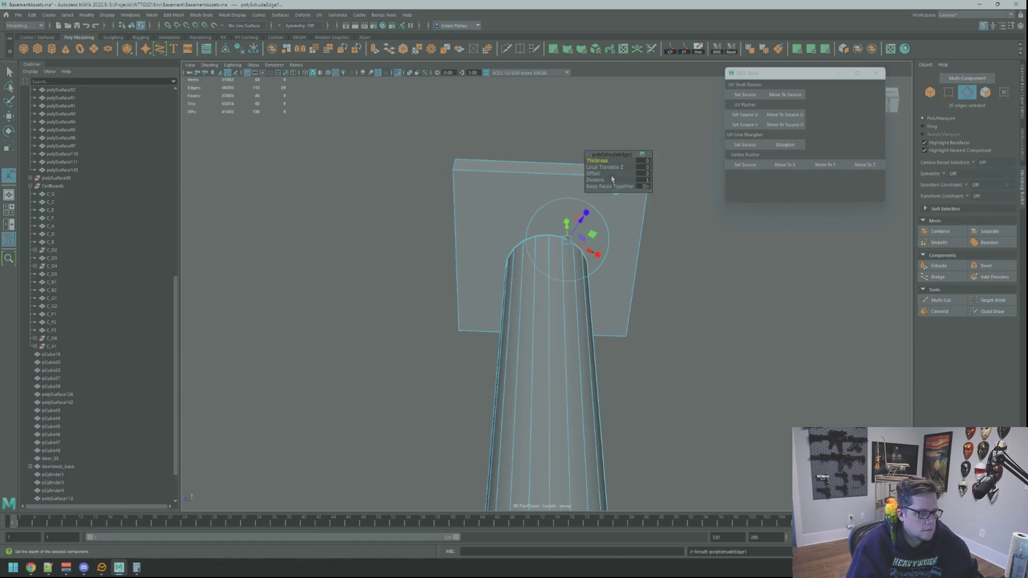
middle_drag(604, 160, 607, 160)
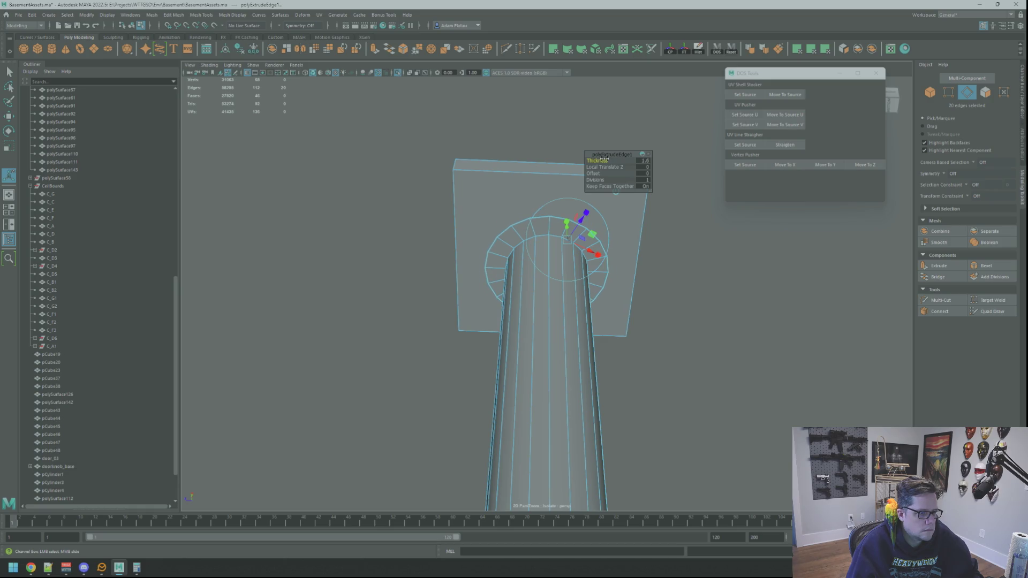
alt+drag(587, 201, 583, 213)
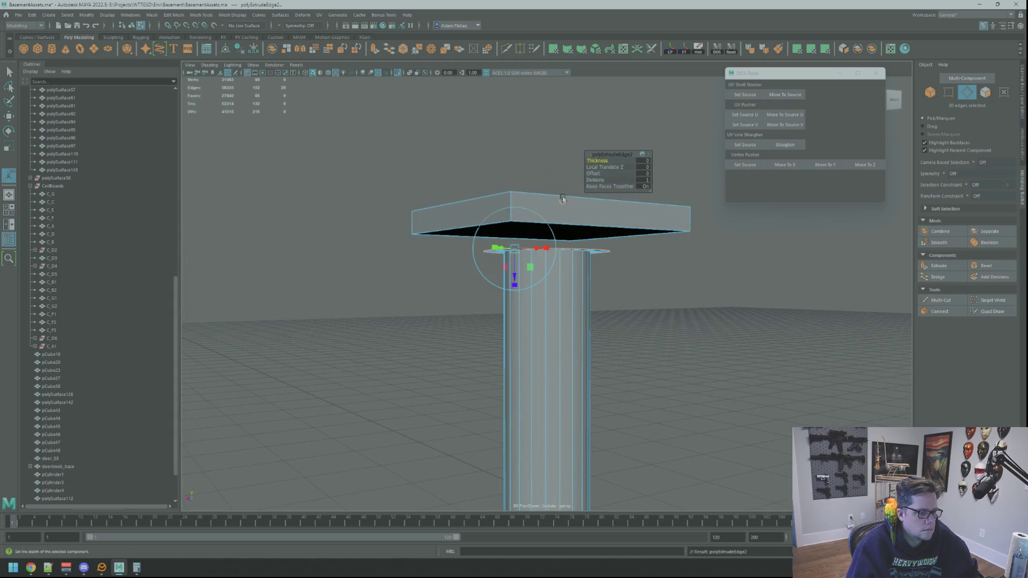
key(w)
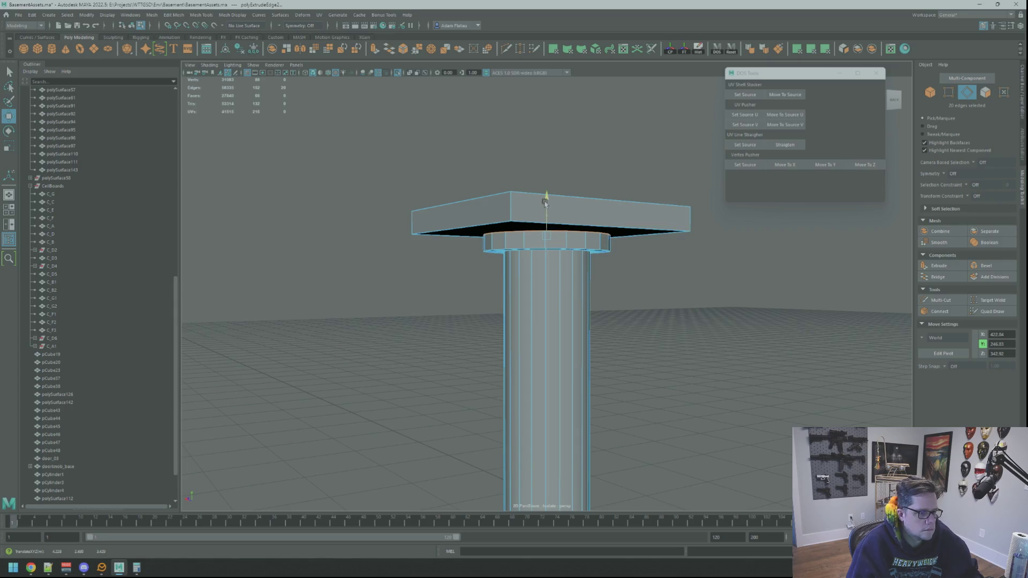
Step: Nudge the whole post slightly upward in object mode
alt+drag(486, 222, 652, 259)
right_drag(652, 254, 546, 271)
click(553, 276)
drag(550, 257, 551, 255)
right_drag(672, 265, 670, 266)
click(670, 266)
mouse_move(670, 267)
alt+mouse_down()
mouse_move(606, 240)
mouse_move(601, 211)
mouse_move(551, 216)
mouse_move(558, 221)
alt+mouse_up()
Step: Bevel the collar's edge loop and make the bevel fraction much narrower
right_drag(558, 221, 559, 223)
double_click(560, 223)
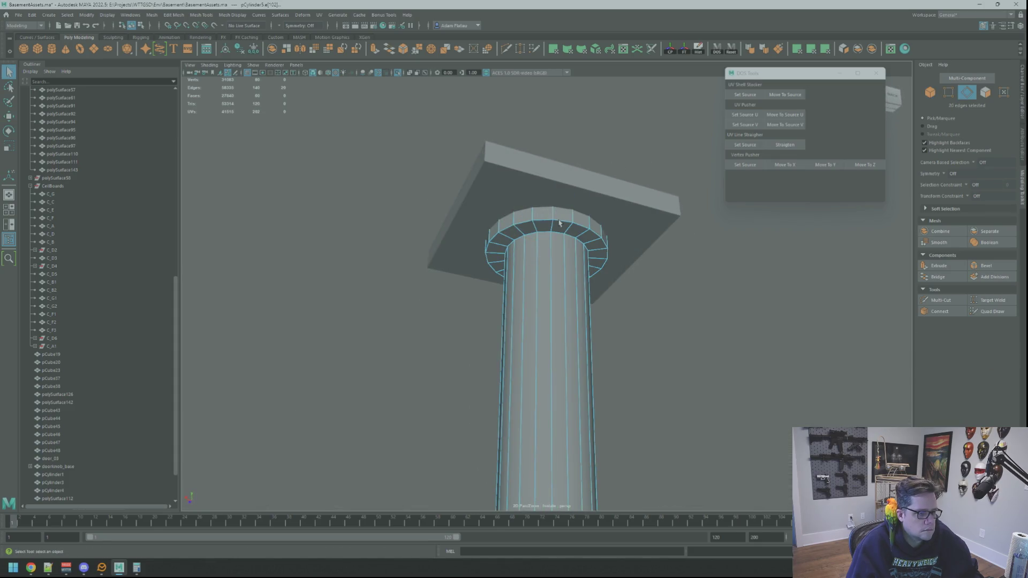
click(980, 265)
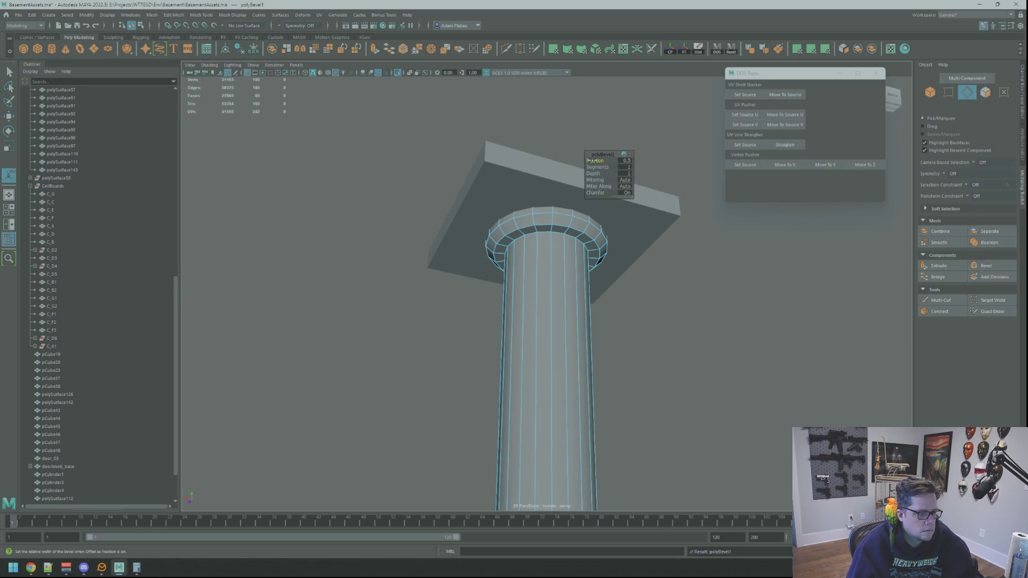
drag(589, 161, 588, 161)
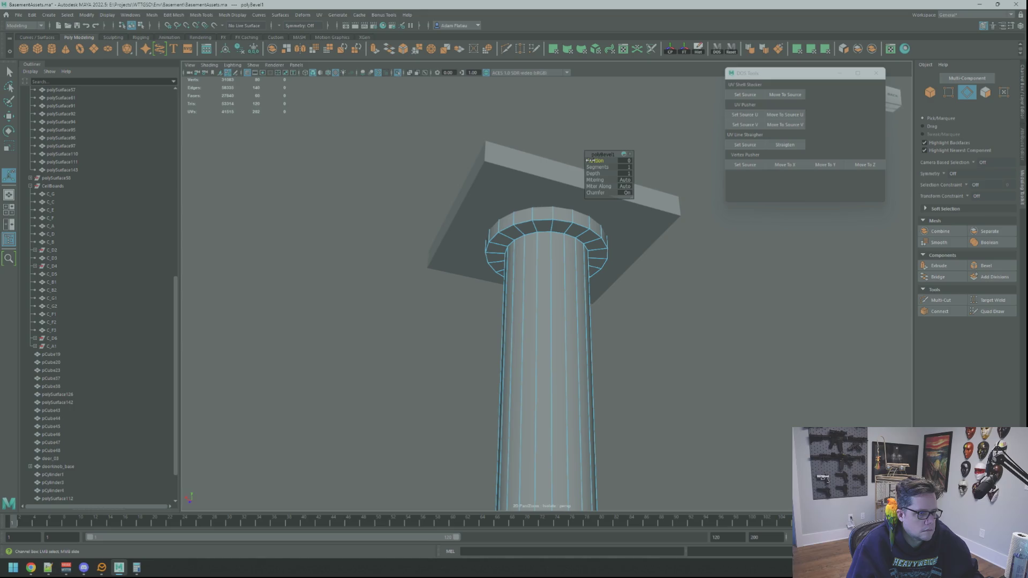
key(F8)
click(710, 236)
alt+drag(709, 236, 688, 226)
right_drag(573, 230, 573, 230)
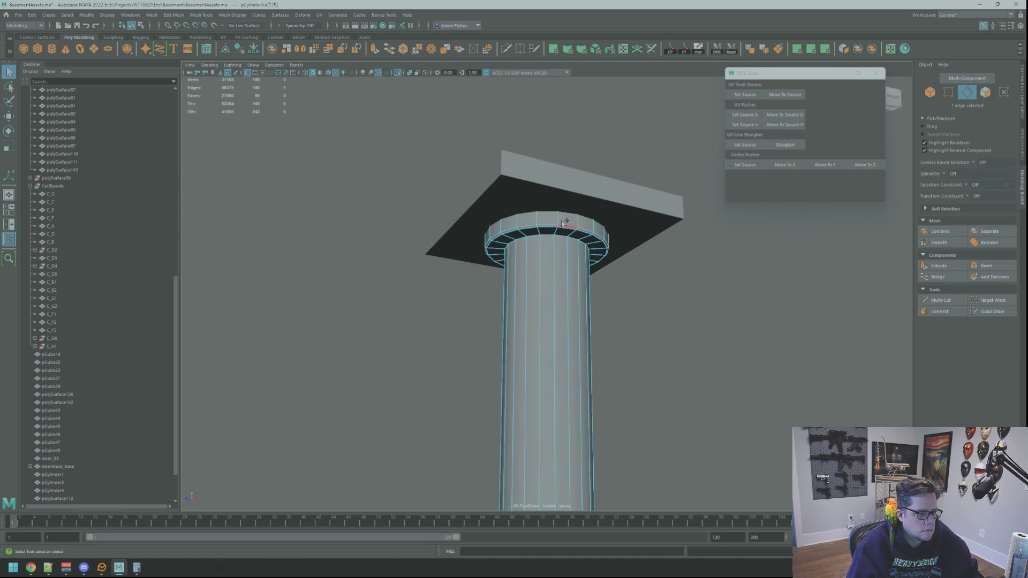
right_drag(701, 246, 723, 248)
mouse_move(590, 236)
alt+mouse_down()
mouse_move(426, 230)
mouse_move(538, 204)
alt+mouse_up()
scroll(538, 204, down, 5)
scroll(538, 204, up, 10)
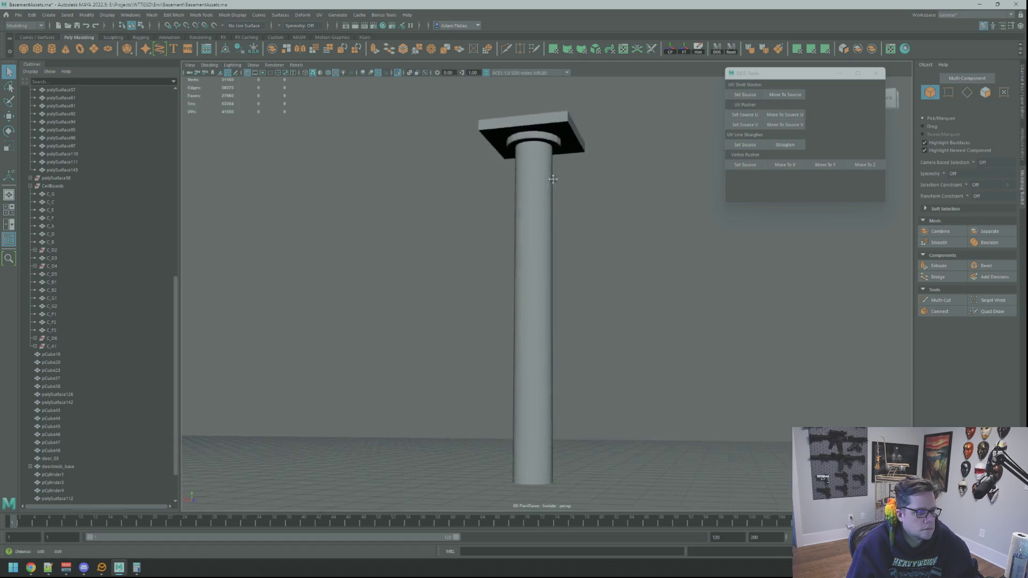
Step: Bevel the collar's edges again, giving the bevel a second segment
scroll(559, 240, down, 8)
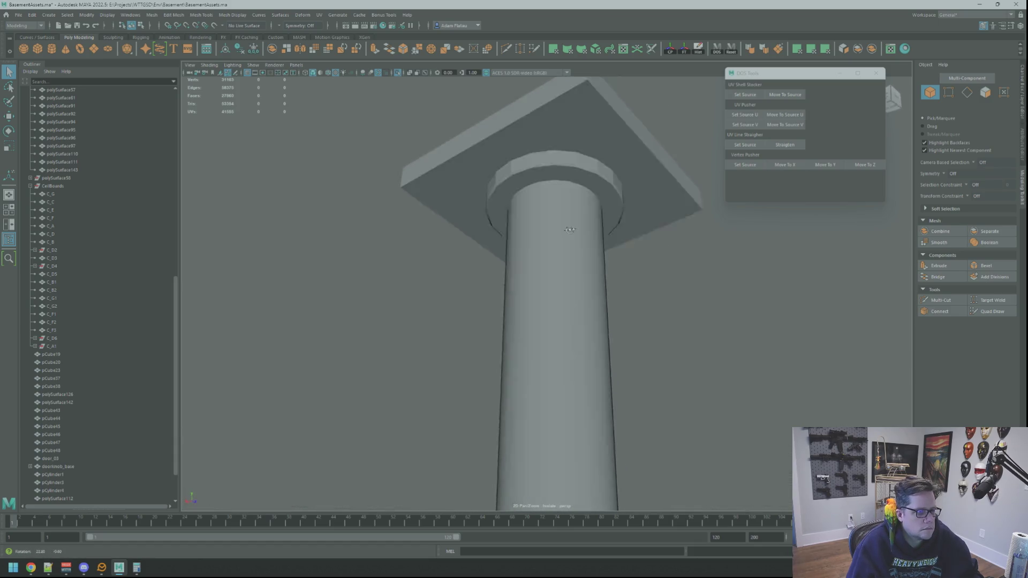
alt+drag(548, 229, 539, 240)
scroll(539, 239, up, 3)
click(538, 236)
right_drag(541, 220, 547, 204)
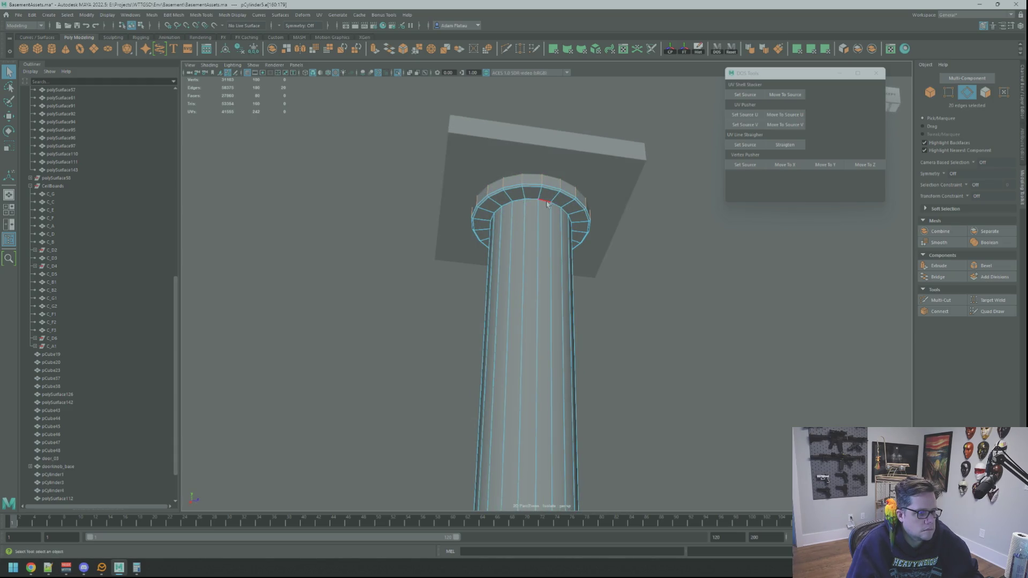
click(988, 266)
drag(598, 167, 595, 161)
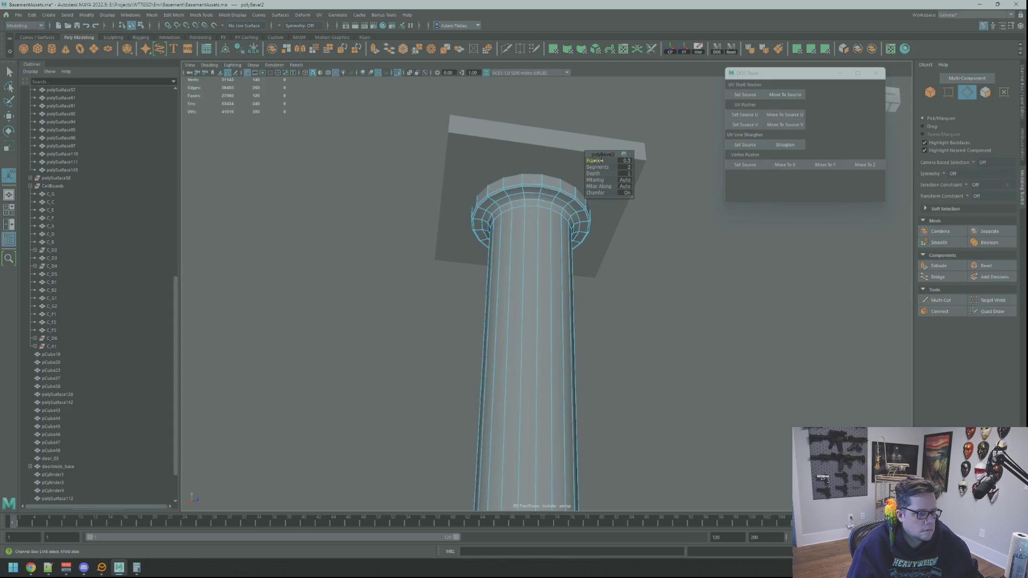
key(F8)
click(679, 223)
Step: Select the capital's outer top edge loop and apply the soften/harden edge shelf tool
scroll(679, 225, up, 3)
click(550, 182)
right_drag(550, 182, 543, 154)
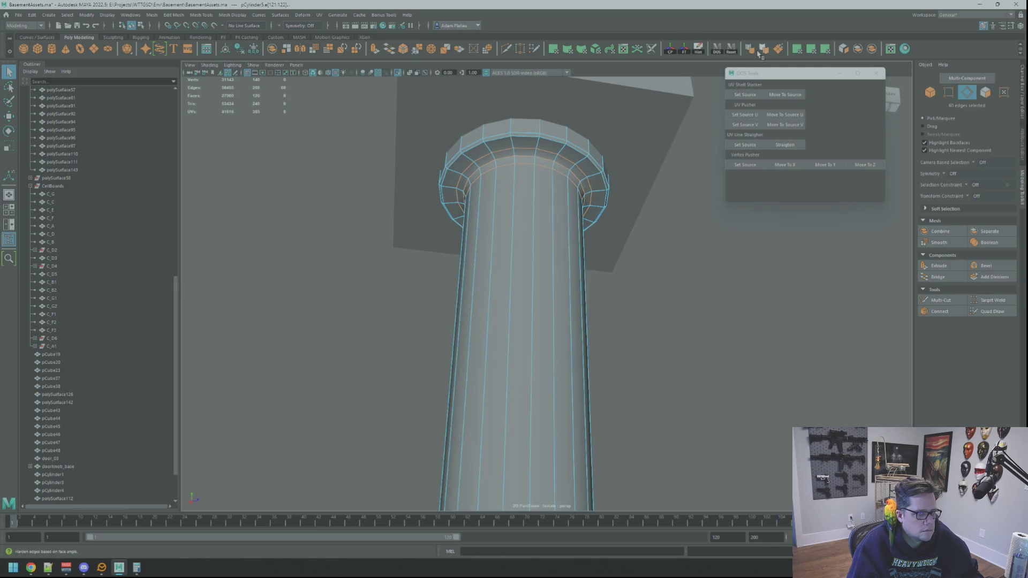
right_drag(689, 229, 696, 217)
mouse_move(695, 223)
alt+mouse_down()
mouse_move(699, 189)
mouse_move(666, 225)
mouse_move(615, 207)
alt+mouse_up()
mouse_move(615, 207)
alt+right_down()
mouse_move(636, 222)
mouse_move(588, 213)
alt+right_up()
mouse_move(588, 213)
alt+mouse_down()
mouse_move(544, 184)
mouse_move(560, 186)
alt+mouse_up()
click(560, 186)
right_drag(559, 186, 557, 163)
double_click(557, 159)
click(750, 48)
key(F8)
Step: Undo the shading changes back to the selected edge loop and return the column to object mode
click(821, 264)
scroll(822, 264, down, 3)
alt+drag(705, 223, 671, 230)
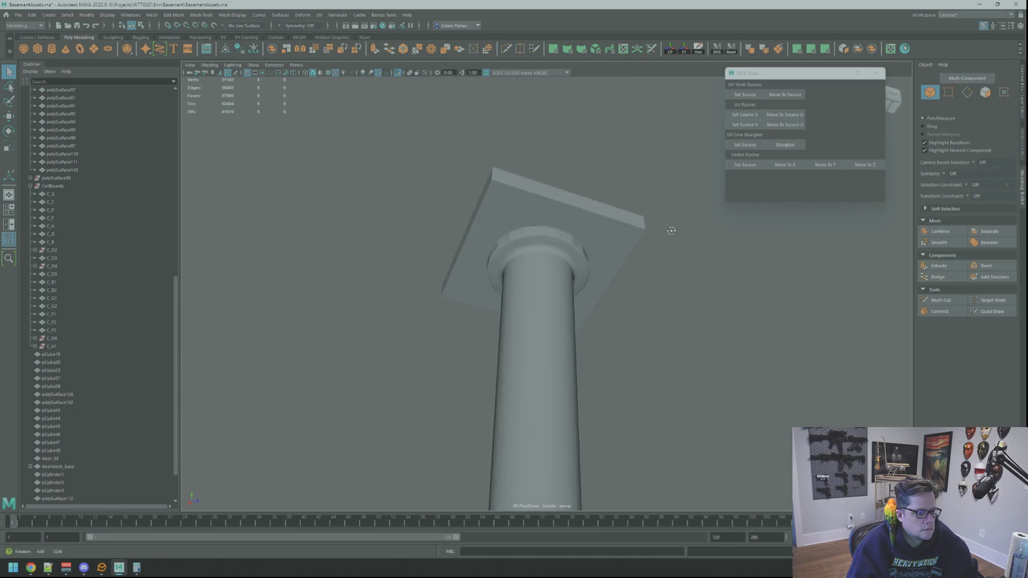
key(ctrl+z)
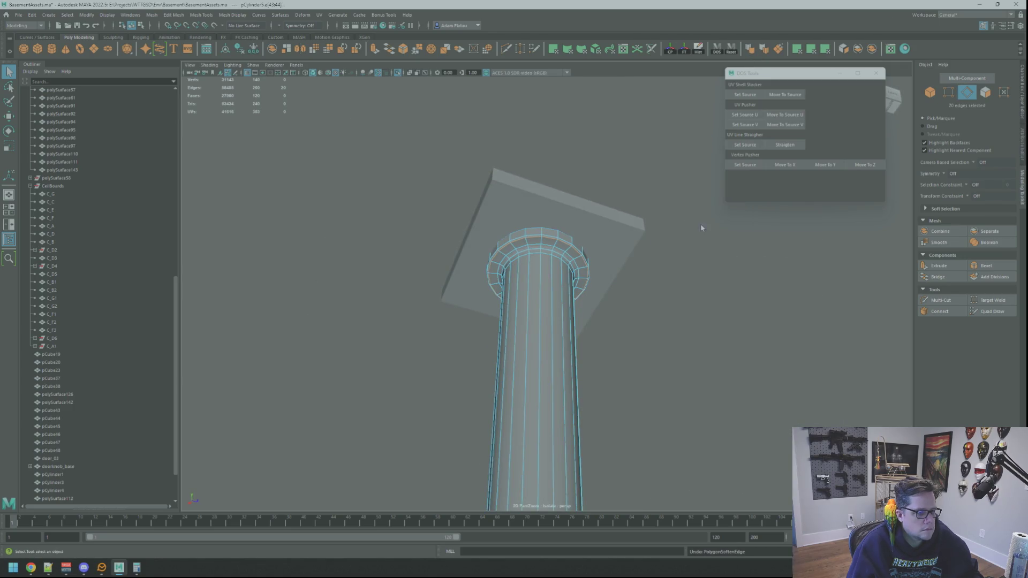
alt+drag(695, 229, 562, 242)
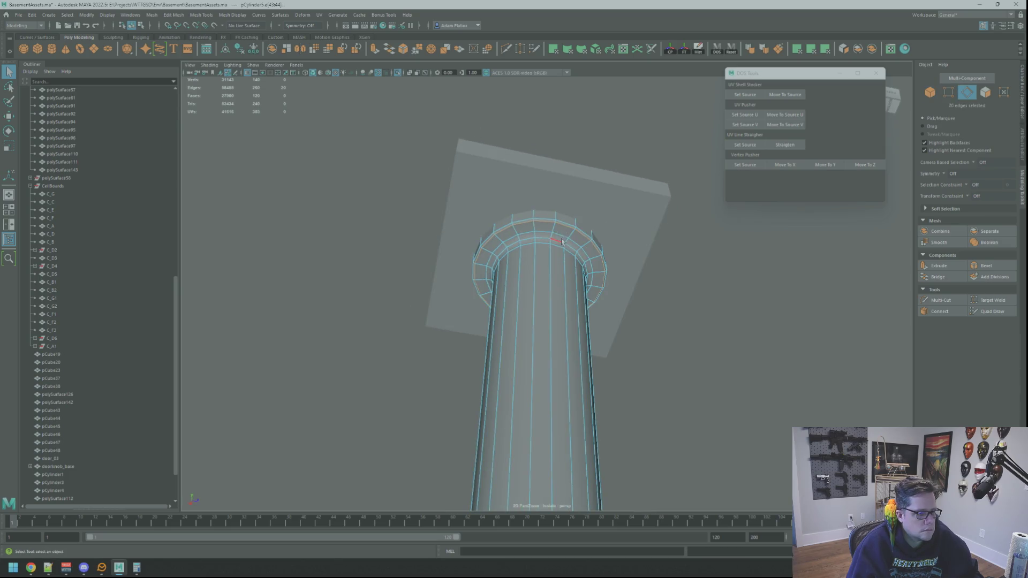
key(F8)
click(700, 225)
mouse_move(700, 225)
alt+mouse_down()
mouse_move(648, 223)
mouse_move(629, 236)
mouse_move(579, 204)
mouse_move(607, 206)
alt+mouse_up()
key(ctrl+z)
mouse_move(706, 231)
right_down()
mouse_move(724, 246)
mouse_move(516, 225)
right_up()
mouse_move(517, 225)
alt+mouse_down()
mouse_move(576, 180)
mouse_move(592, 195)
mouse_move(648, 200)
mouse_move(592, 176)
mouse_move(586, 207)
mouse_move(554, 212)
mouse_move(569, 214)
alt+mouse_up()
scroll(548, 211, up, 3)
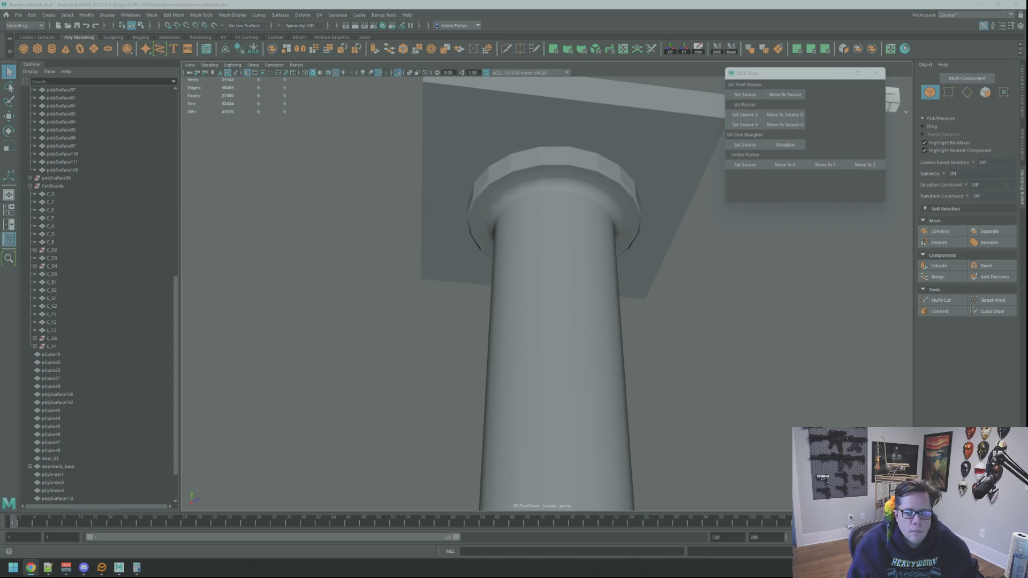
mouse_move(698, 129)
alt+mouse_down()
mouse_move(532, 211)
mouse_move(598, 236)
alt+mouse_up()
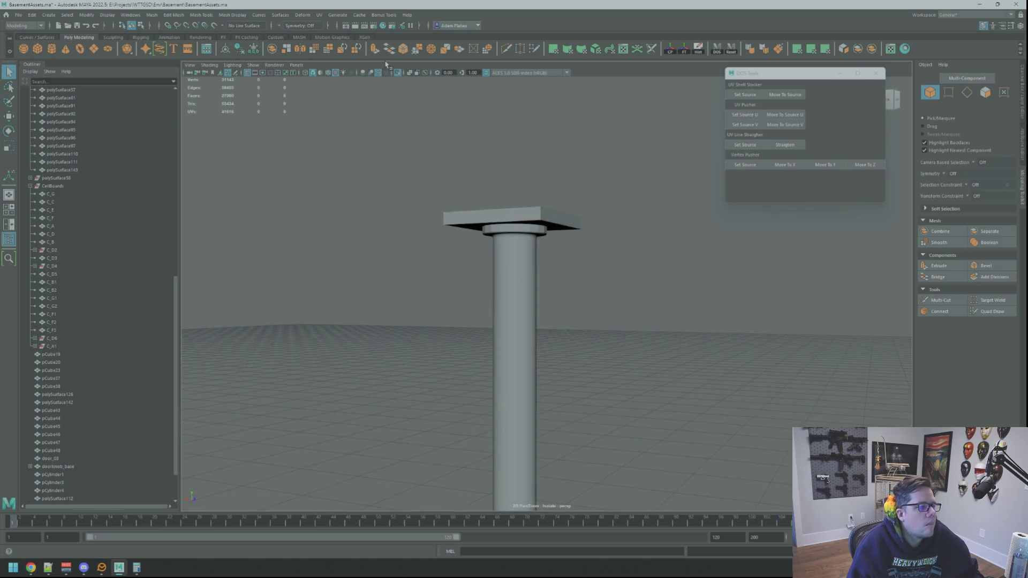
Step: Turn off Isolate Select to show the full basement scene facing the staircase
key(ctrl+1)
alt+right_drag(386, 63, 475, 169)
mouse_move(475, 169)
alt+mouse_down()
mouse_move(581, 162)
mouse_move(564, 216)
mouse_move(606, 190)
mouse_move(570, 145)
alt+mouse_up()
Step: Marquee-select the column's bottom vertices and move them down to the basement floor
right_drag(569, 143, 535, 143)
drag(529, 130, 602, 188)
key(w)
drag(568, 134, 577, 450)
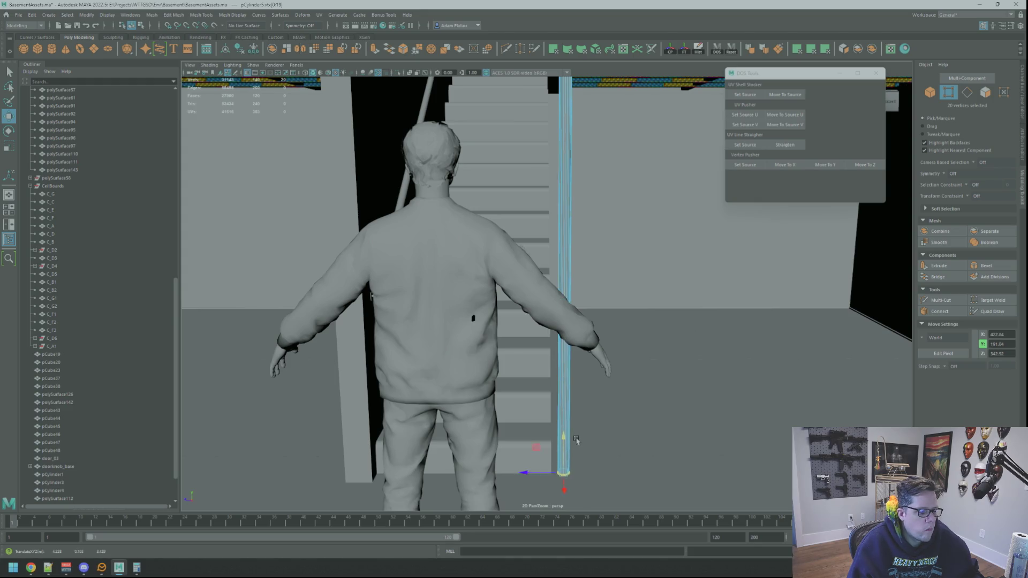
key(f)
mouse_move(584, 348)
alt+mouse_down()
mouse_move(595, 268)
mouse_move(581, 282)
mouse_move(546, 259)
mouse_move(583, 245)
mouse_move(566, 256)
mouse_move(528, 237)
mouse_move(551, 257)
mouse_move(577, 255)
mouse_move(574, 264)
mouse_move(565, 88)
mouse_move(557, 212)
mouse_move(541, 214)
mouse_move(571, 197)
alt+mouse_up()
scroll(595, 267, up, 3)
key(q)
key(F8)
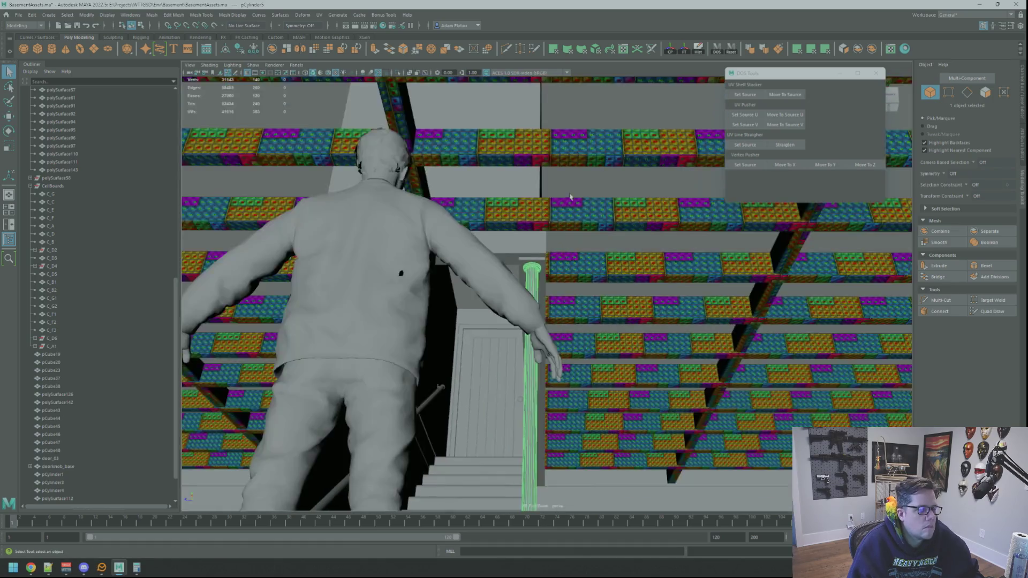
Step: Select the bottom edges of the plate atop the column and bevel them
key(ctrl+z)
key(ctrl+z)
key(ctrl+z)
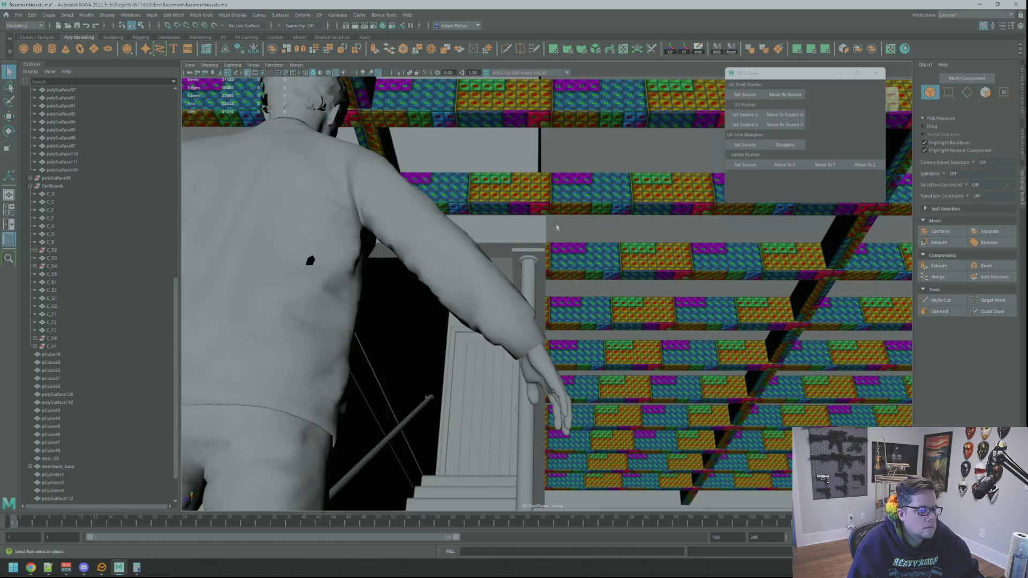
key(ctrl+z)
key(ctrl+z)
key(ctrl+z)
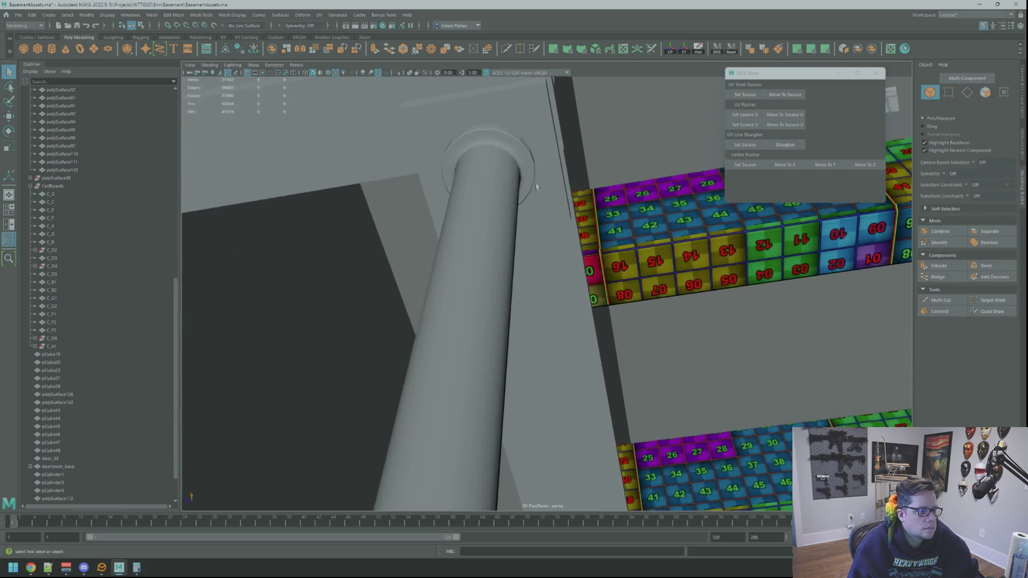
key(ctrl+z)
key(ctrl+z)
key(ctrl+z)
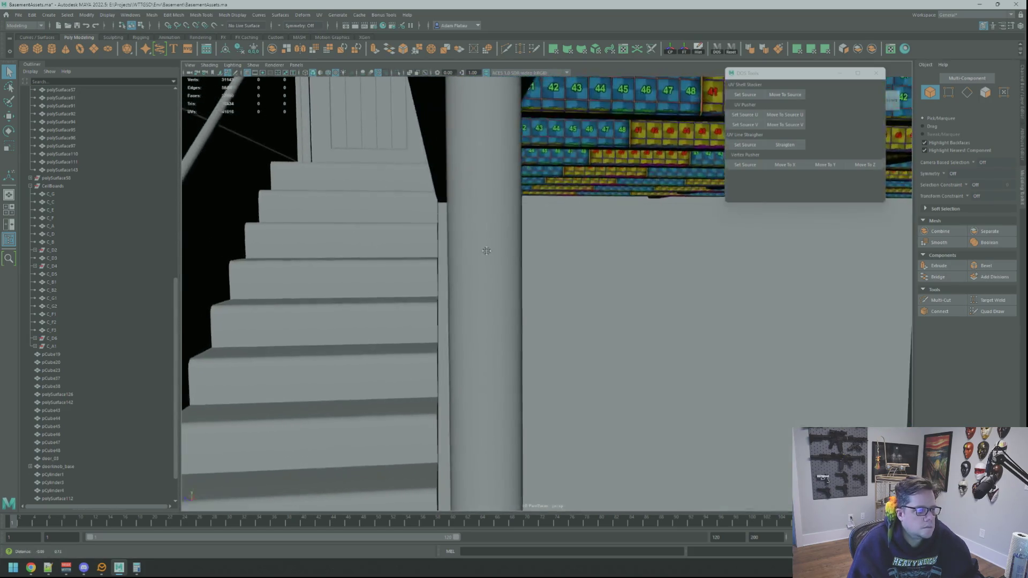
mouse_move(487, 250)
alt+mouse_down()
mouse_move(545, 309)
mouse_move(442, 234)
mouse_move(607, 259)
mouse_move(565, 208)
alt+mouse_up()
click(607, 259)
right_drag(565, 208, 565, 194)
click(577, 167)
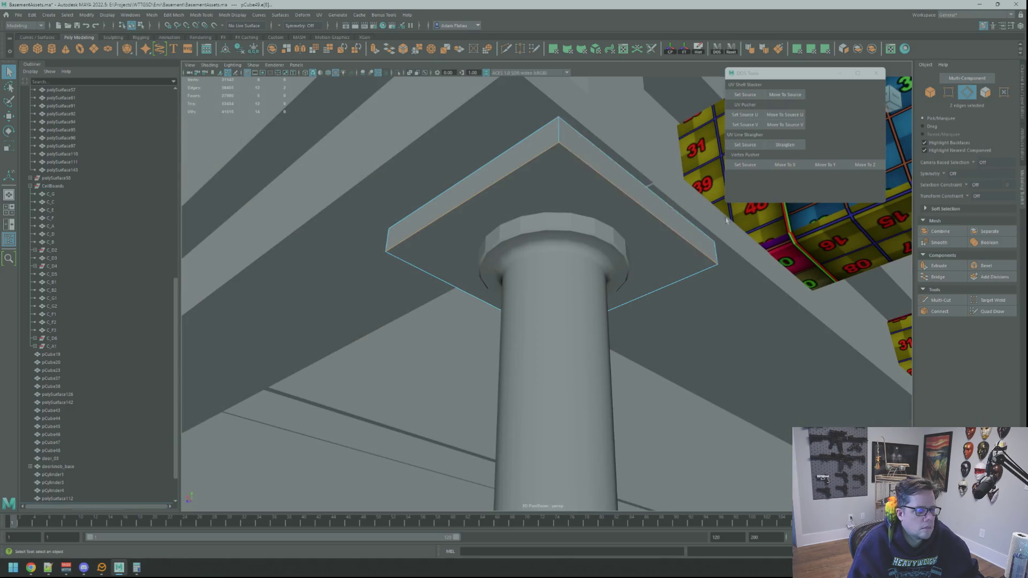
alt+drag(726, 220, 661, 214)
shift+click(717, 191)
mouse_move(716, 191)
alt+mouse_down()
mouse_move(617, 234)
mouse_move(704, 254)
alt+mouse_up()
shift+click(622, 247)
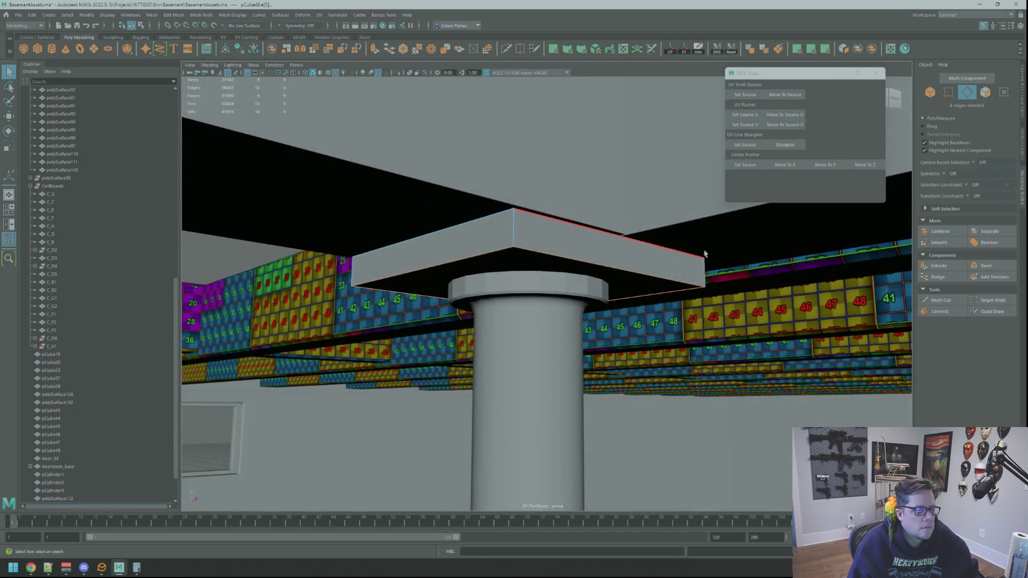
click(982, 266)
Step: Check the beveled plate, then add a new polygon cylinder and show its channel values
mouse_move(817, 243)
alt+mouse_down()
mouse_move(652, 206)
mouse_move(632, 177)
mouse_move(589, 161)
mouse_move(599, 161)
alt+mouse_up()
mouse_move(529, 161)
alt+mouse_down()
mouse_move(466, 151)
mouse_move(477, 135)
mouse_move(656, 218)
mouse_move(692, 206)
mouse_move(680, 246)
mouse_move(592, 237)
mouse_move(582, 190)
alt+mouse_up()
key(F8)
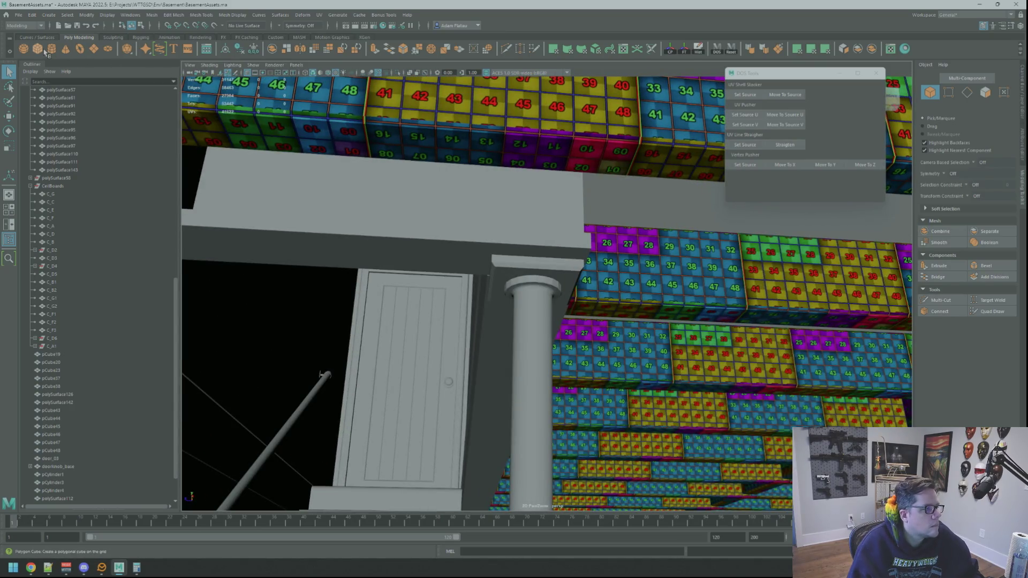
click(55, 52)
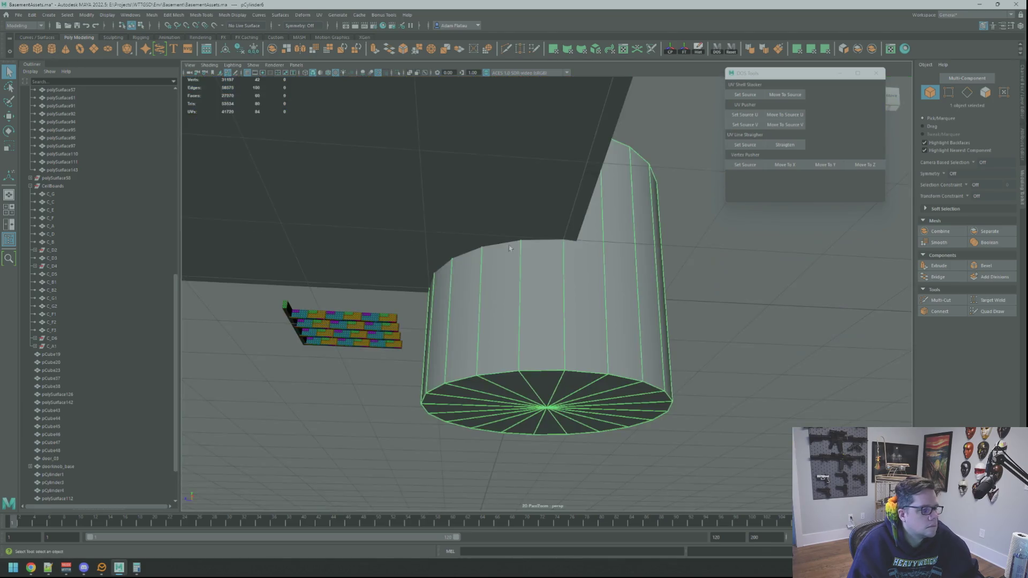
click(1021, 107)
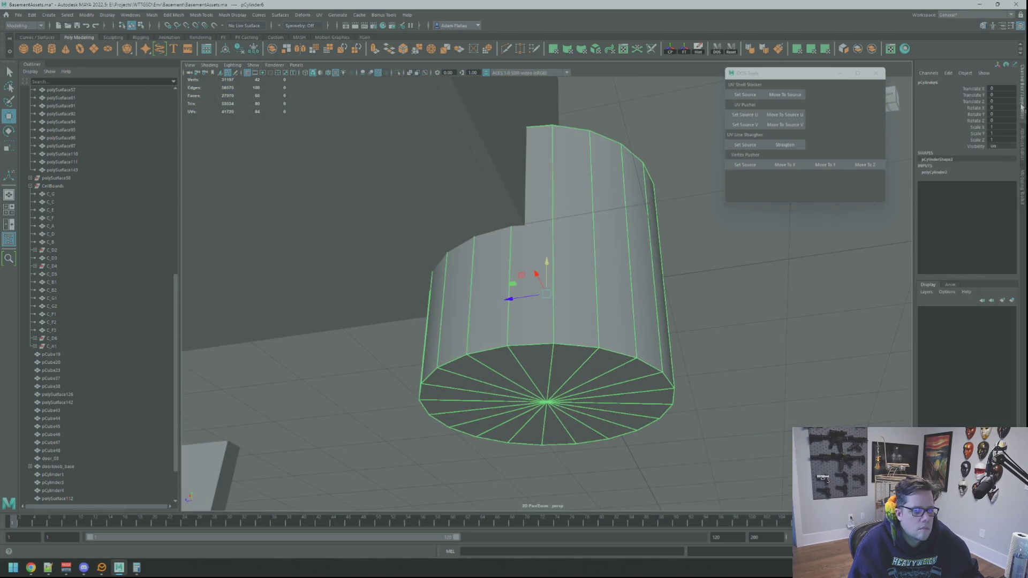
Step: Set the cylinder's Subdivisions Axis to 6 to make it hexagonal
click(1016, 153)
click(1021, 105)
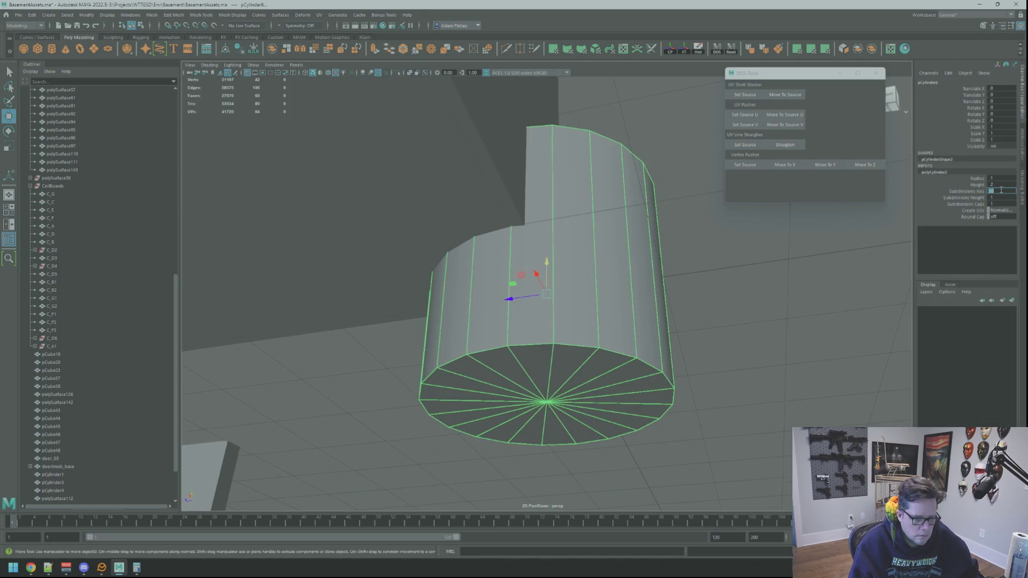
text(6)
key(Return)
Step: Shrink the hexagonal cylinder to about 0.168 scale
mouse_move(605, 219)
alt+mouse_down()
mouse_move(615, 214)
mouse_move(557, 205)
mouse_move(542, 311)
mouse_move(397, 266)
alt+mouse_up()
key(r)
key(w)
mouse_move(396, 266)
alt+right_down()
mouse_move(316, 239)
mouse_move(563, 261)
alt+right_up()
mouse_move(564, 261)
alt+mouse_down()
mouse_move(519, 225)
mouse_move(659, 279)
alt+mouse_up()
Step: Raise the small hexagonal piece up toward the ceiling beam by the stairs
key(f)
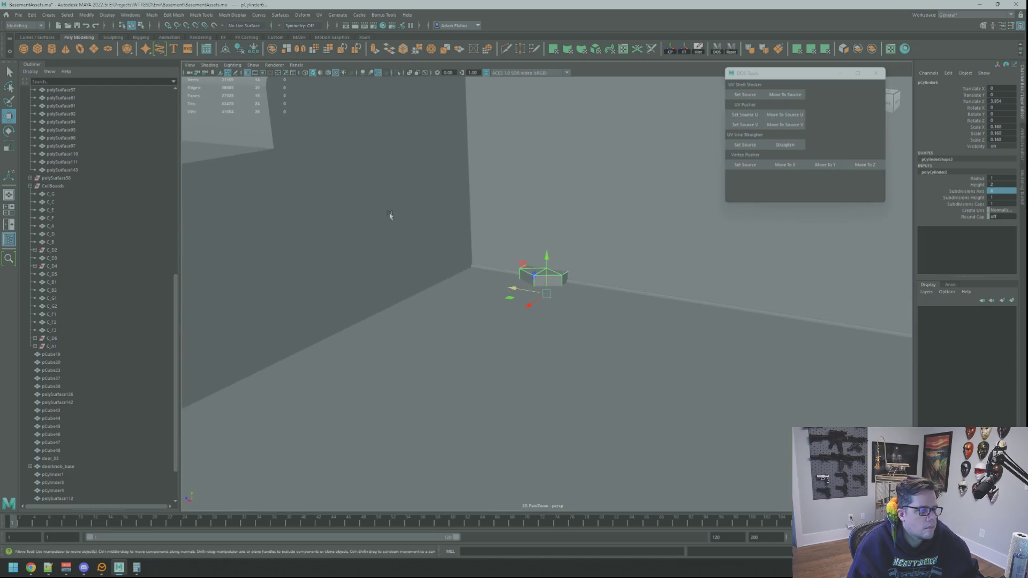
mouse_move(390, 215)
alt+right_down()
mouse_move(600, 281)
mouse_move(608, 312)
alt+right_up()
key(ctrl+1)
key(ctrl+1)
scroll(478, 338, up, 5)
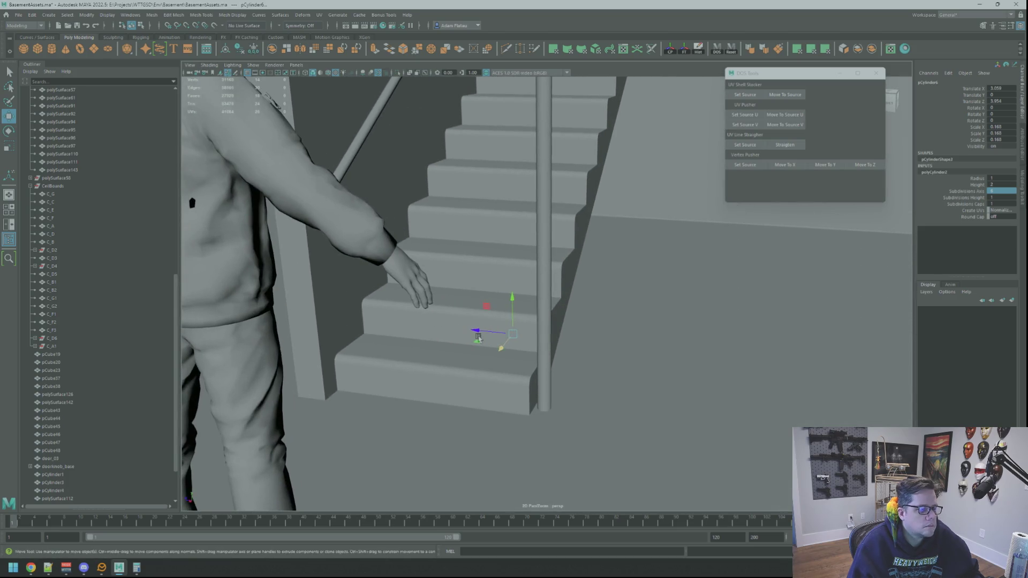
key(f)
mouse_move(647, 294)
alt+mouse_down()
mouse_move(482, 212)
mouse_move(523, 291)
mouse_move(589, 345)
alt+mouse_up()
key(f)
mouse_move(582, 149)
alt+mouse_down()
mouse_move(443, 172)
mouse_move(510, 294)
mouse_move(591, 292)
mouse_move(562, 300)
mouse_move(532, 250)
mouse_move(577, 256)
mouse_move(662, 389)
alt+mouse_up()
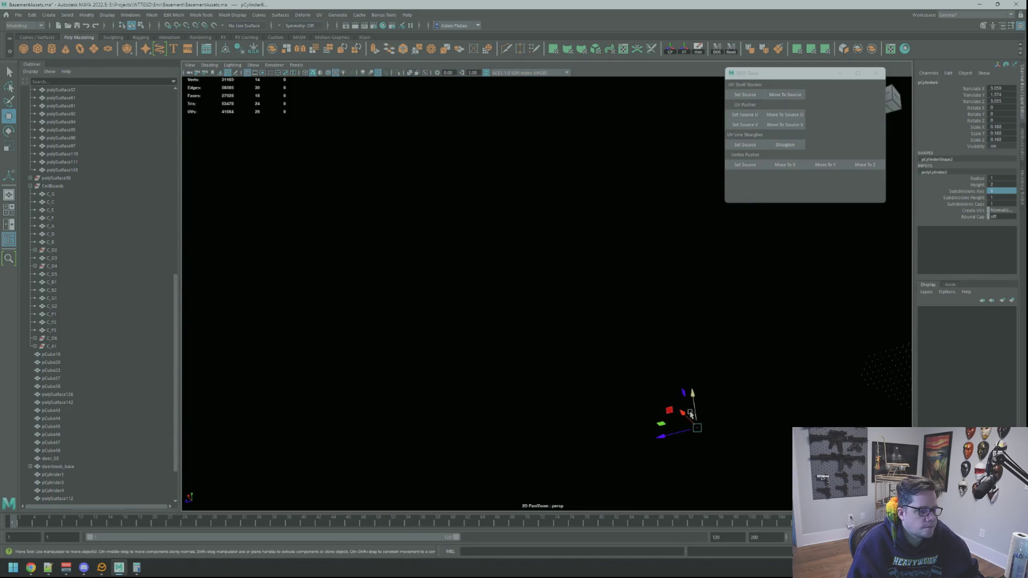
mouse_move(411, 300)
alt+mouse_down()
mouse_move(482, 289)
mouse_move(548, 311)
mouse_move(550, 141)
alt+mouse_up()
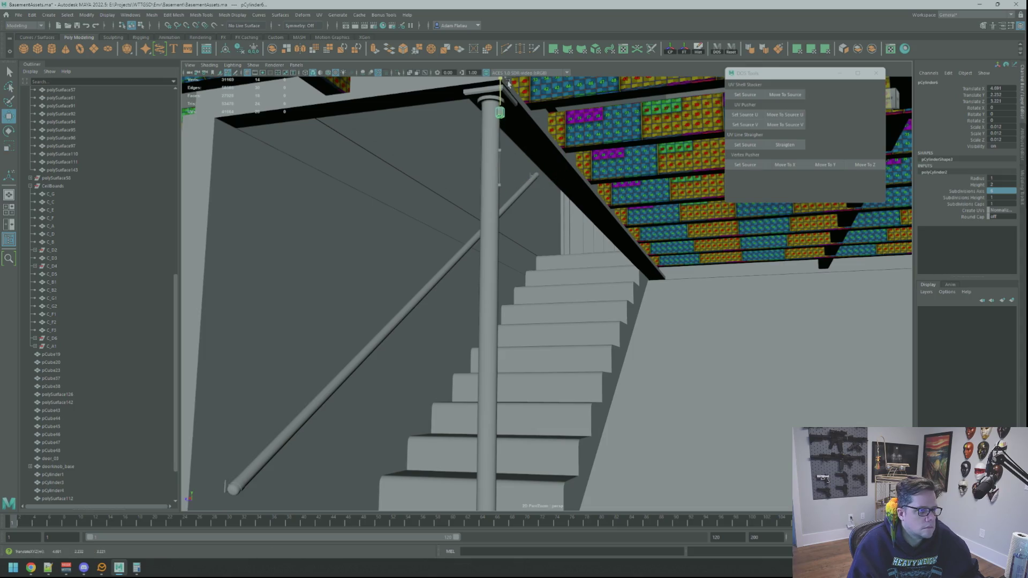
key(f)
alt+drag(514, 134, 562, 219)
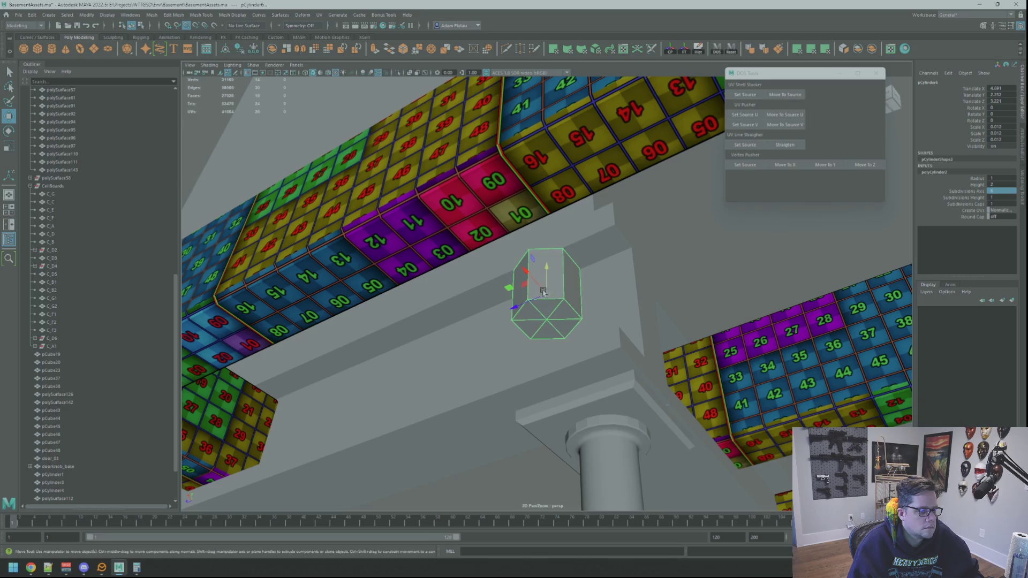
Step: Frame the small hexagonal cylinder and inspect it from below the ceiling block
key(f)
scroll(616, 416, down, 5)
mouse_move(615, 416)
alt+mouse_down()
mouse_move(555, 298)
mouse_move(560, 325)
mouse_move(555, 291)
mouse_move(515, 289)
alt+mouse_up()
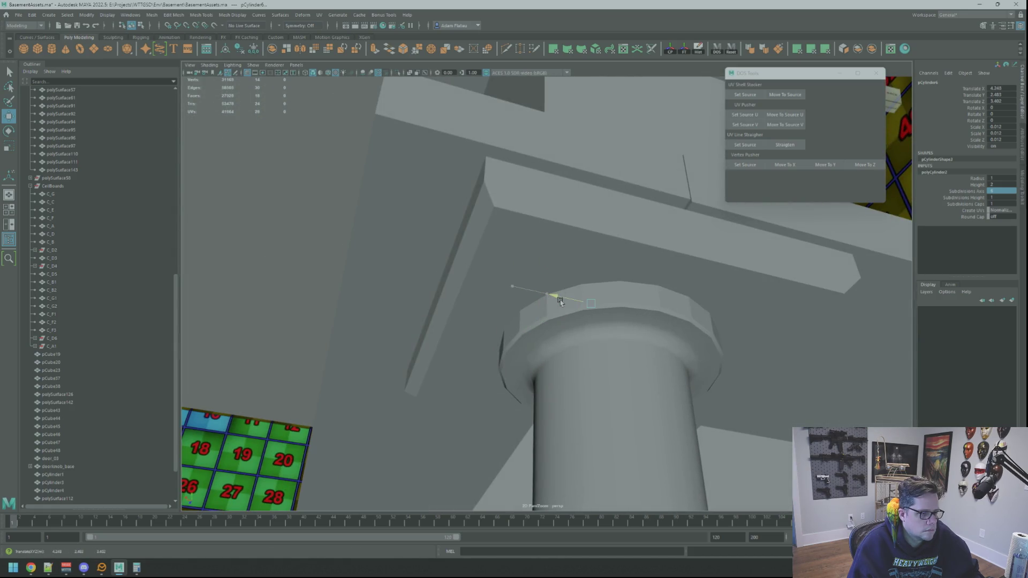
alt+drag(592, 321, 556, 313)
key(r)
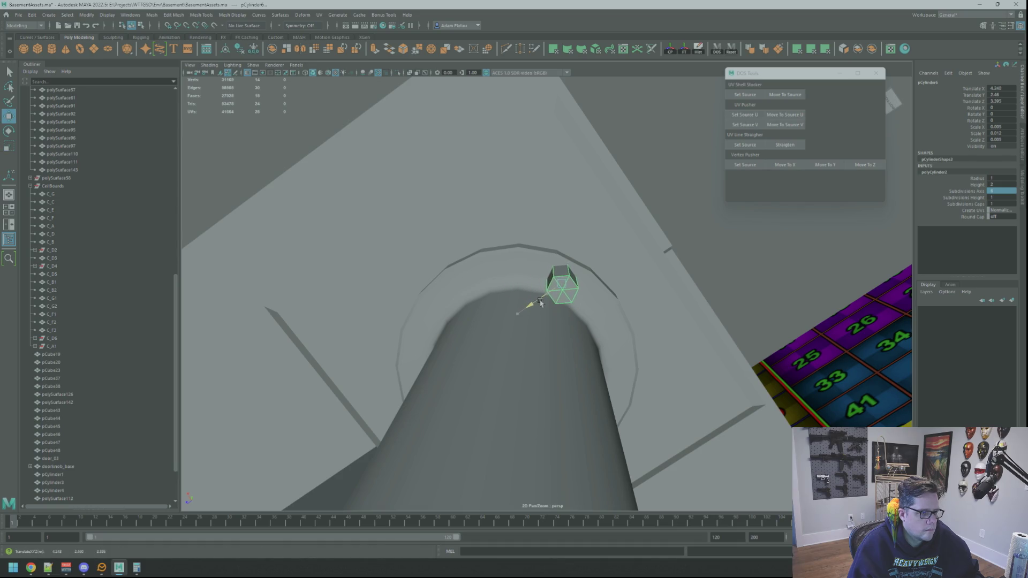
key(f)
mouse_move(534, 281)
alt+mouse_down()
mouse_move(595, 297)
mouse_move(581, 290)
alt+mouse_up()
key(w)
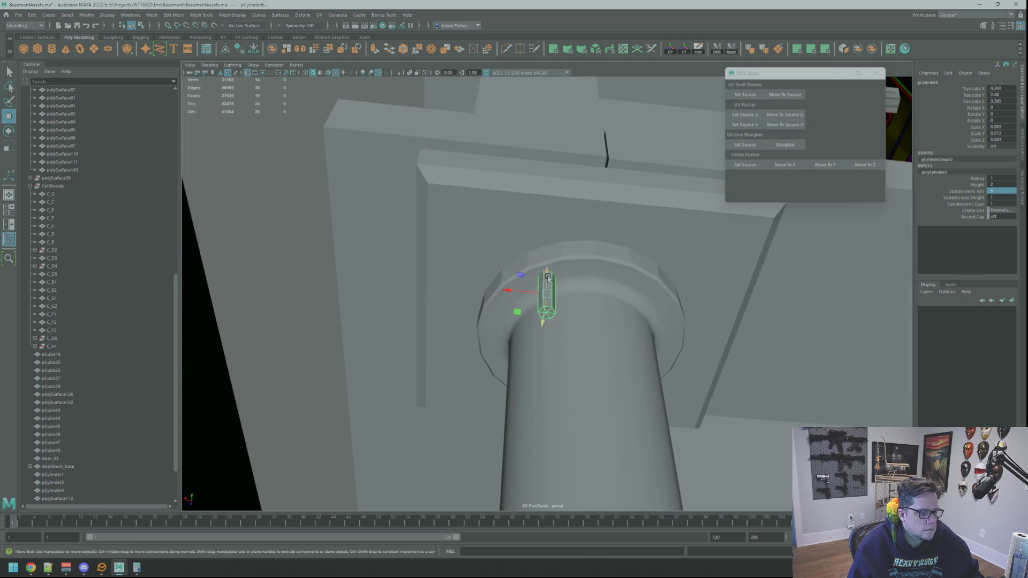
key(f)
scroll(602, 285, down, 3)
key(f)
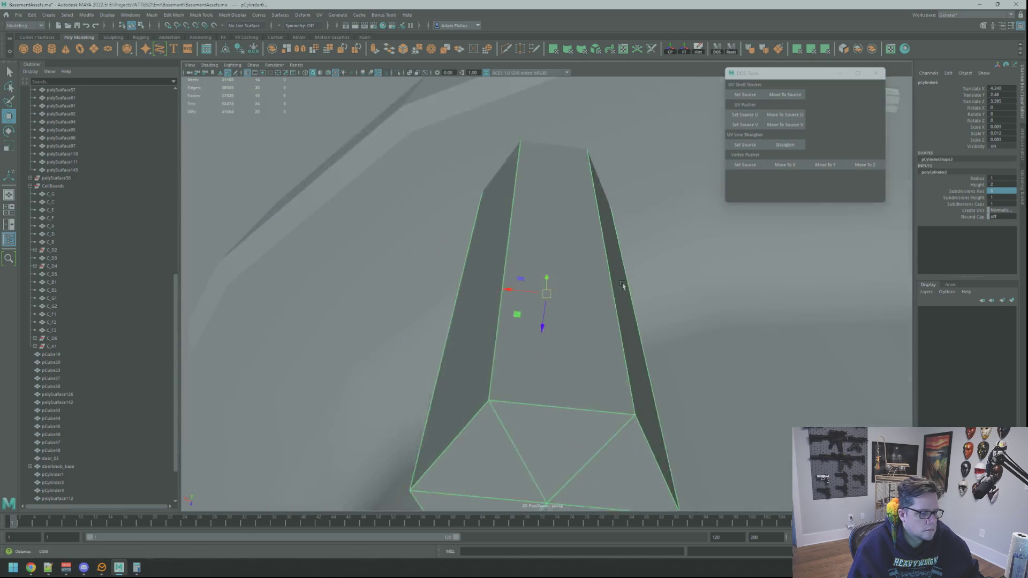
scroll(622, 286, down, 5)
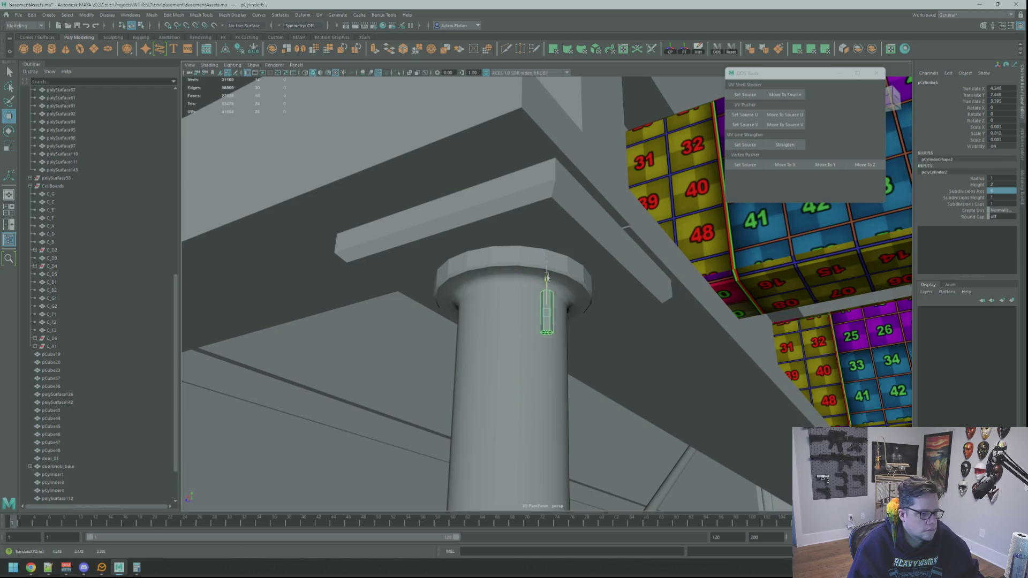
scroll(547, 265, up, 8)
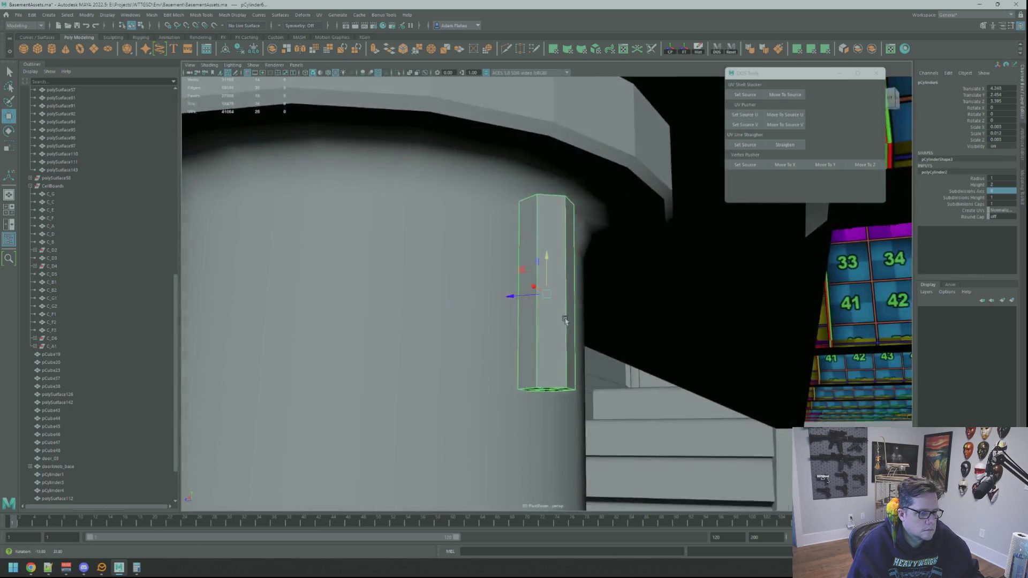
alt+drag(566, 320, 564, 294)
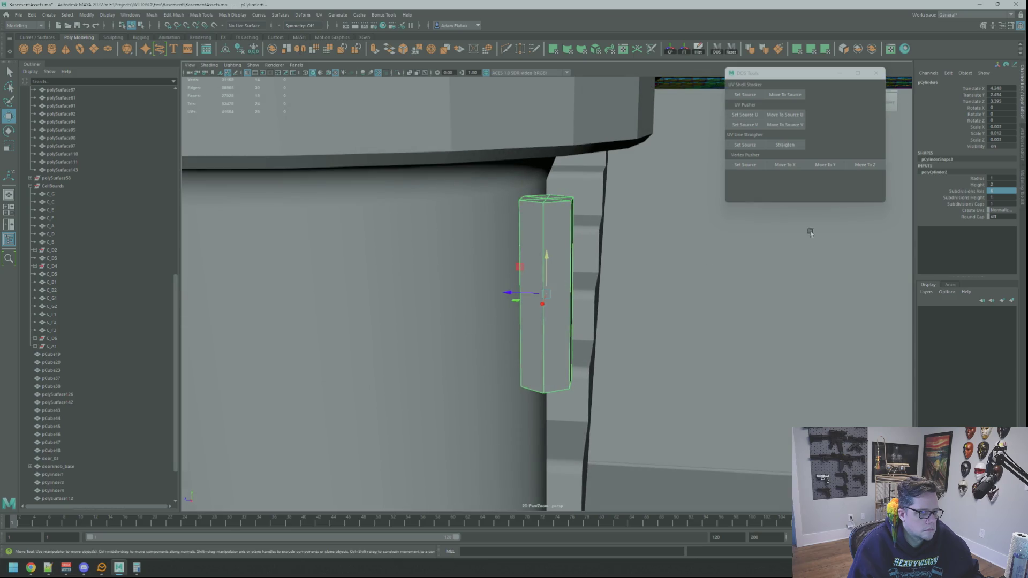
Step: Delete the cylinder's polyCylinder2 history and select its top face to shorten the prism
click(549, 202)
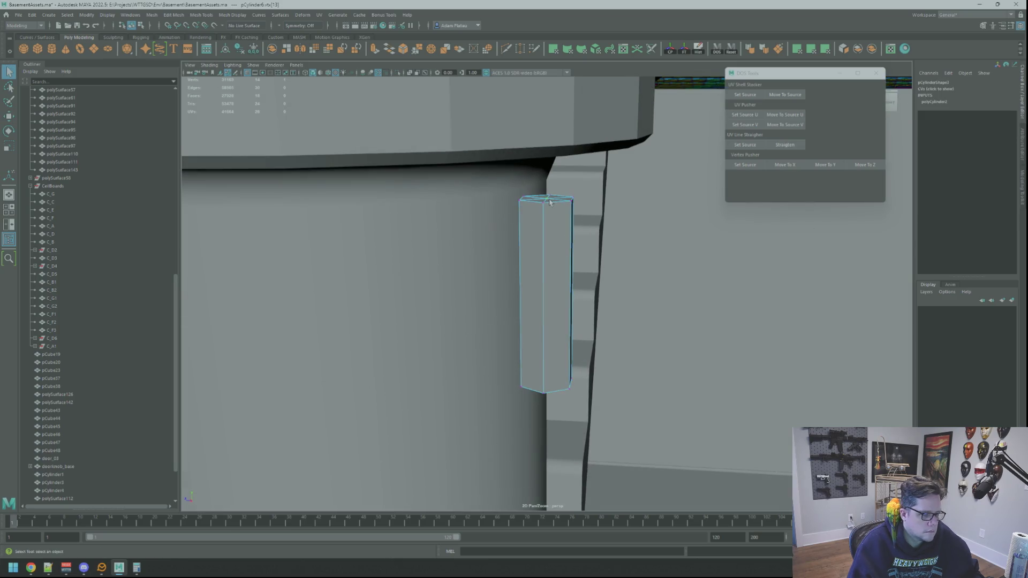
key(Delete)
right_drag(550, 201, 551, 214)
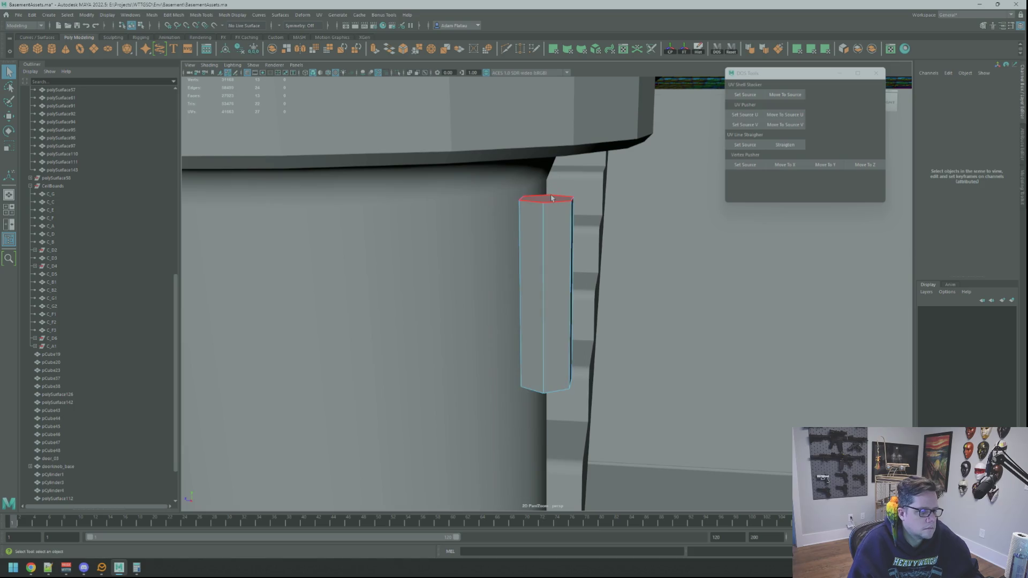
click(551, 200)
mouse_move(557, 210)
alt+mouse_down()
mouse_move(552, 248)
mouse_move(520, 208)
alt+mouse_up()
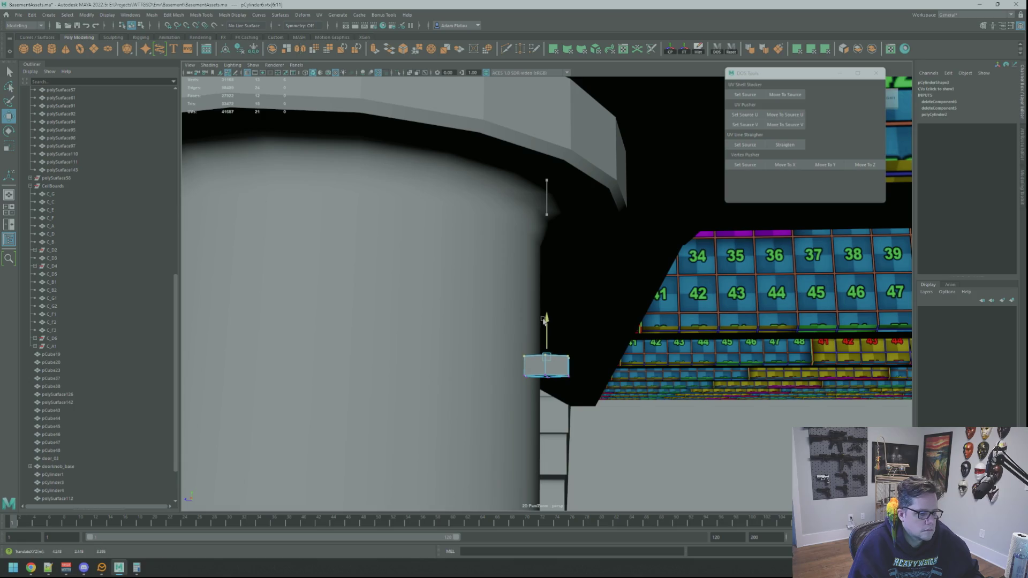
mouse_move(543, 319)
alt+mouse_down()
mouse_move(564, 316)
mouse_move(558, 298)
mouse_move(480, 257)
alt+mouse_up()
scroll(480, 257, down, 10)
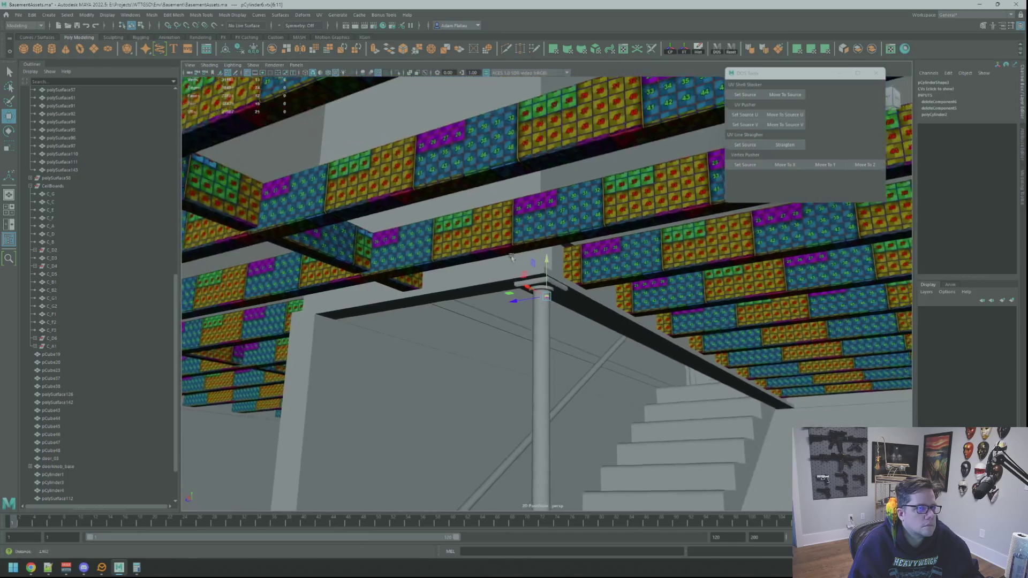
scroll(682, 264, up, 10)
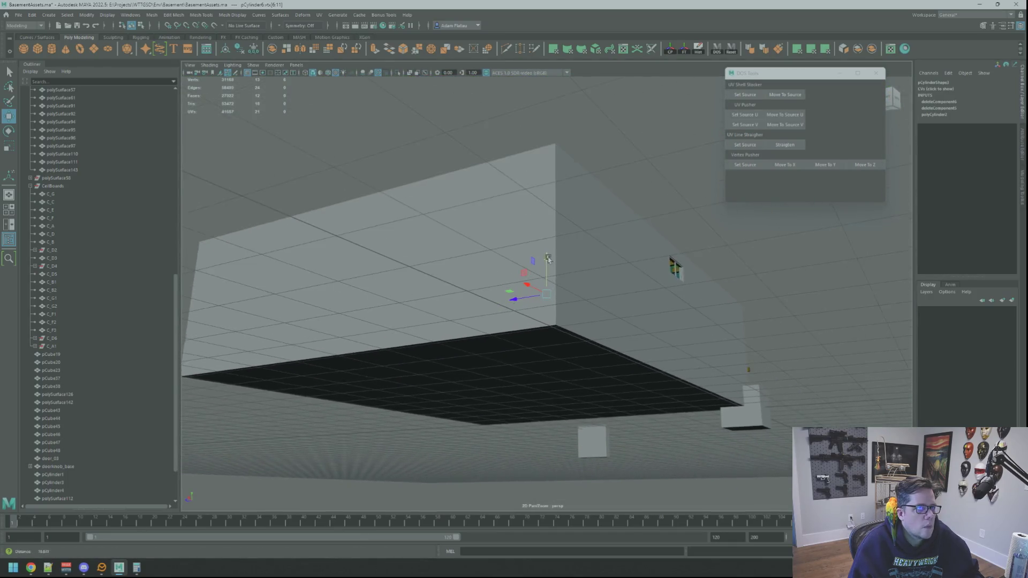
scroll(569, 256, down, 5)
scroll(568, 252, up, 10)
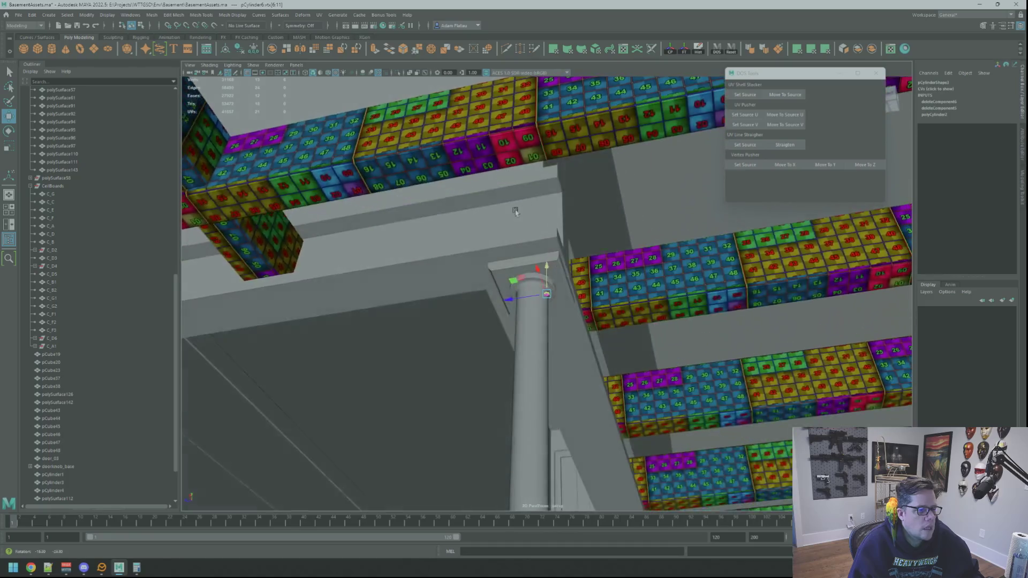
scroll(569, 244, down, 3)
alt+drag(569, 244, 542, 227)
scroll(542, 228, down, 3)
scroll(547, 269, up, 3)
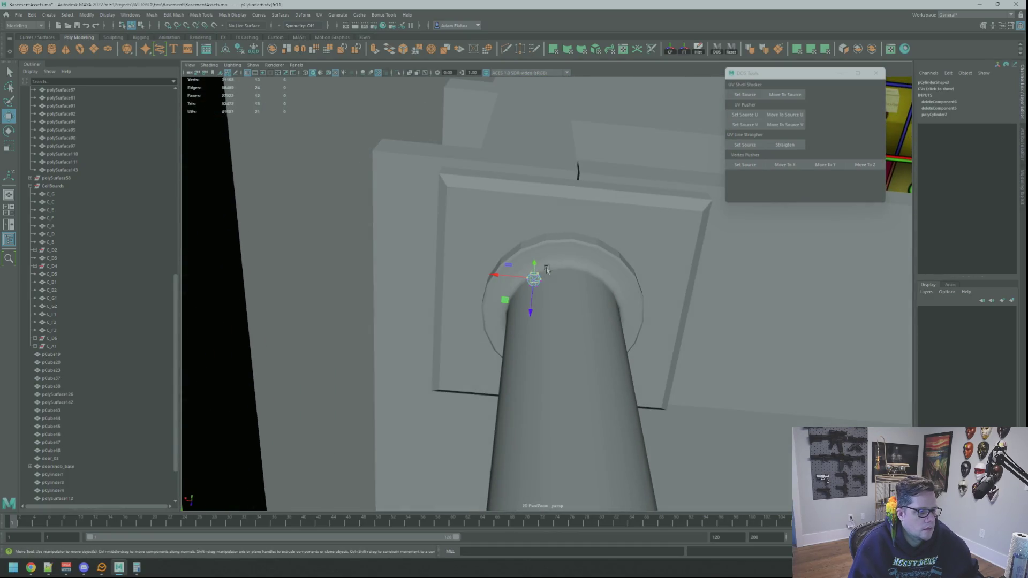
Step: Return to object selection and frame the hexagonal piece, undoing the last selection change
right_drag(554, 273, 558, 271)
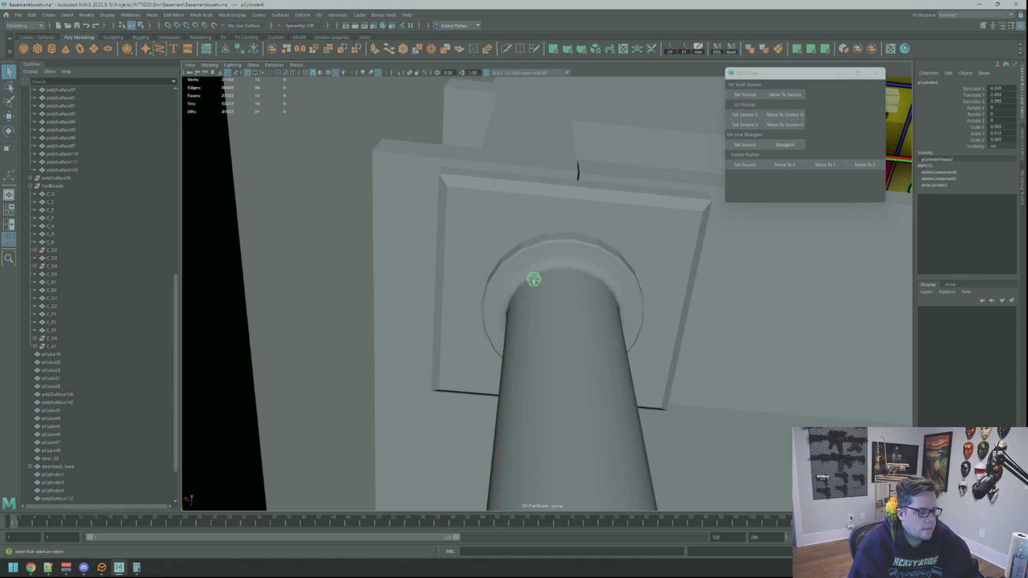
key(w)
key(f)
key(bracketleft)
key(bracketleft)
key(f)
key(bracketleft)
alt+drag(590, 249, 502, 325)
key(ctrl+z)
key(ctrl+z)
Step: Reselect the hexagonal piece at the column cap, then select the column's outer top edge ring
click(556, 288)
mouse_move(556, 287)
alt+mouse_down()
mouse_move(572, 251)
mouse_move(544, 292)
alt+mouse_up()
click(544, 292)
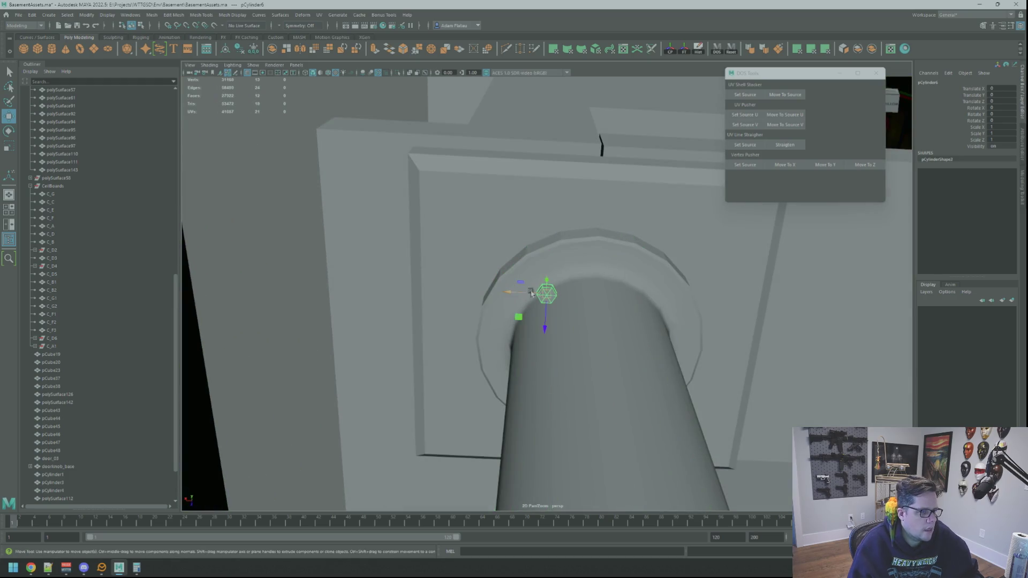
key(f)
scroll(642, 292, down, 5)
mouse_move(589, 284)
alt+mouse_down()
mouse_move(575, 269)
mouse_move(582, 280)
alt+mouse_up()
key(ctrl+z)
right_drag(582, 280, 581, 268)
double_click(592, 254)
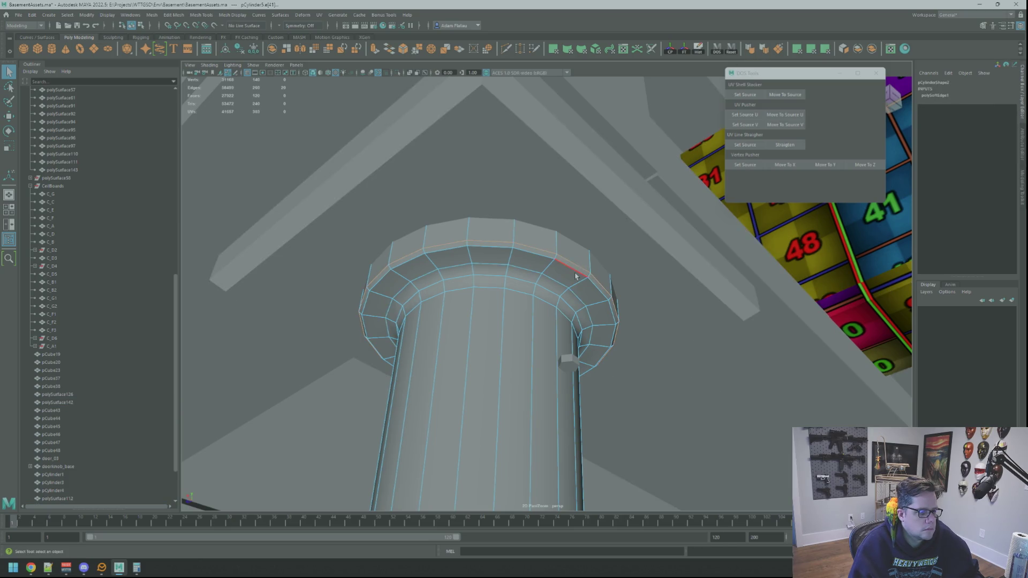
scroll(599, 193, down, 5)
alt+drag(598, 193, 652, 171)
right_drag(651, 172, 667, 165)
scroll(557, 236, up, 5)
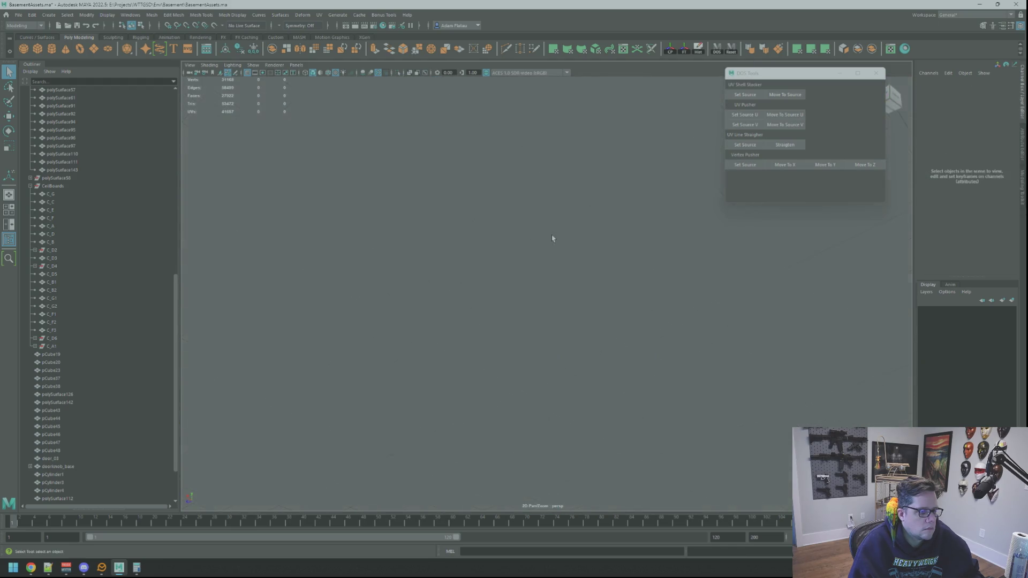
scroll(577, 255, up, 3)
mouse_move(576, 255)
alt+mouse_down()
mouse_move(609, 258)
mouse_move(533, 259)
alt+mouse_up()
scroll(584, 247, up, 2)
right_drag(534, 259, 534, 251)
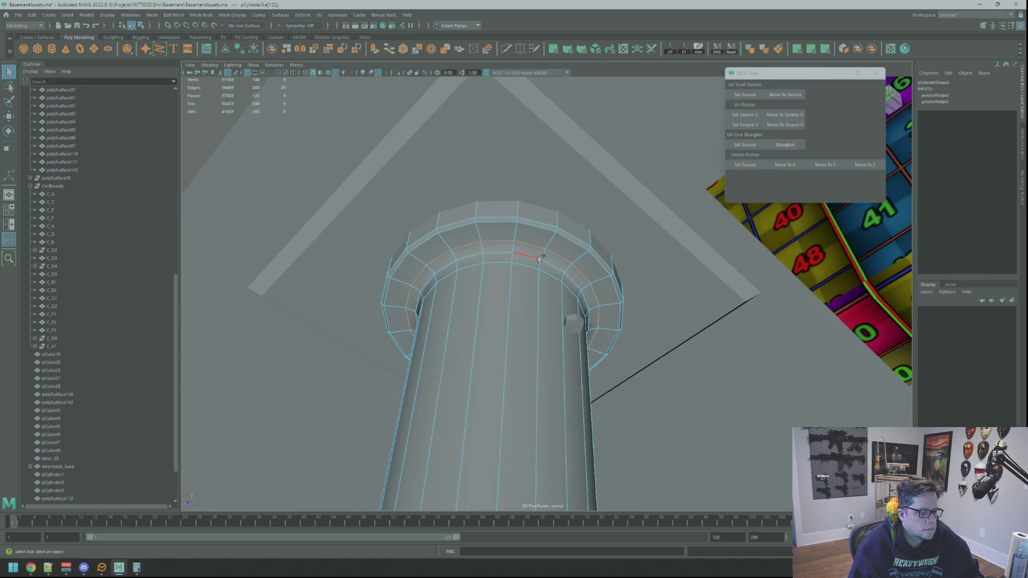
click(762, 52)
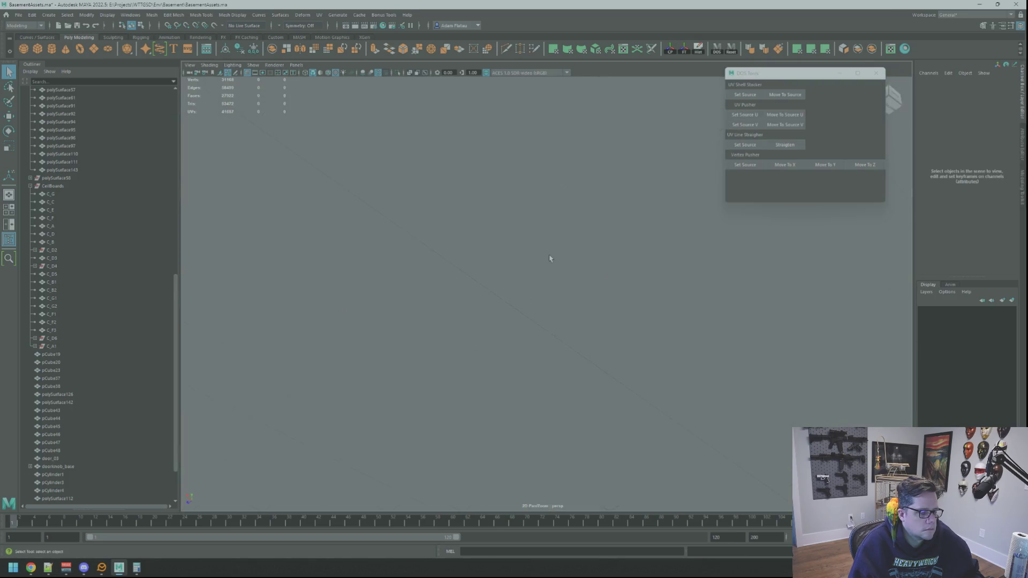
scroll(548, 263, down, 5)
scroll(650, 287, up, 2)
scroll(566, 258, up, 5)
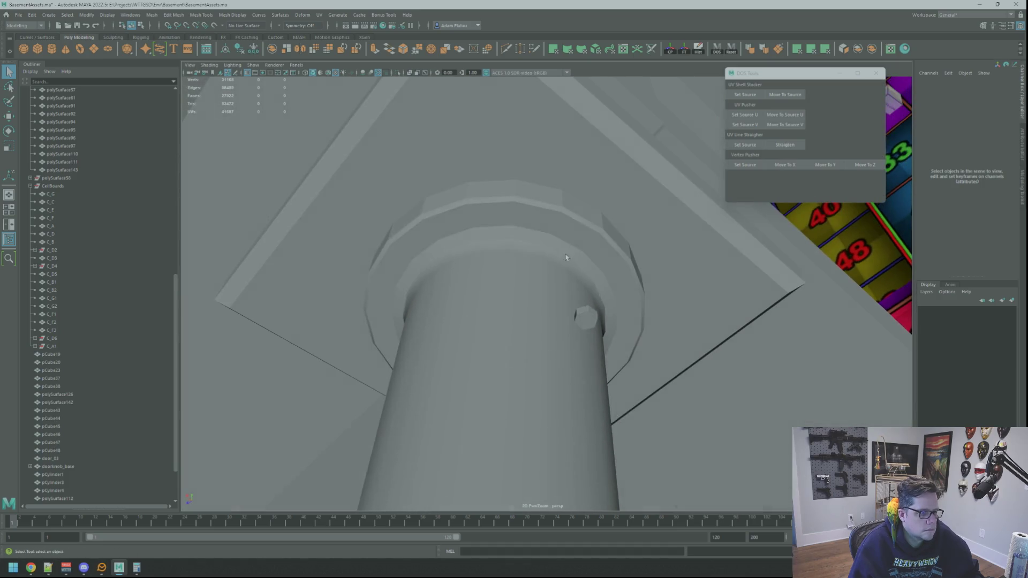
right_drag(565, 257, 568, 242)
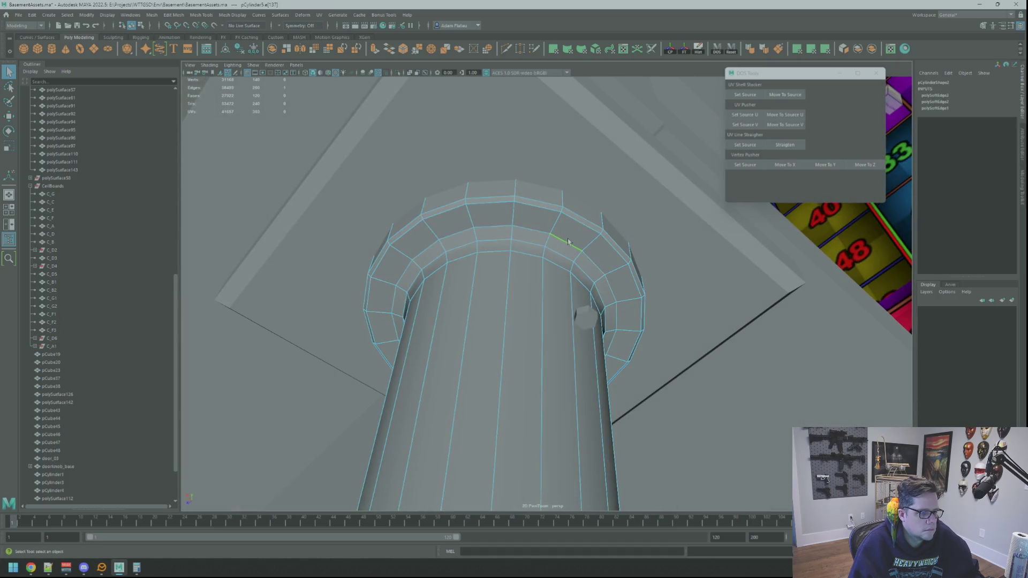
scroll(622, 172, down, 5)
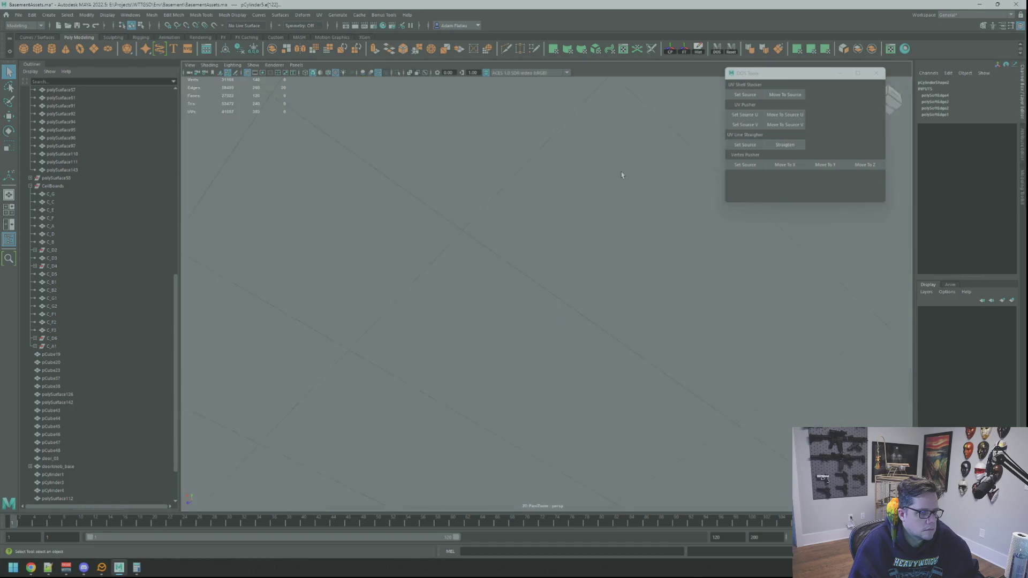
right_drag(689, 191, 689, 129)
scroll(561, 270, up, 10)
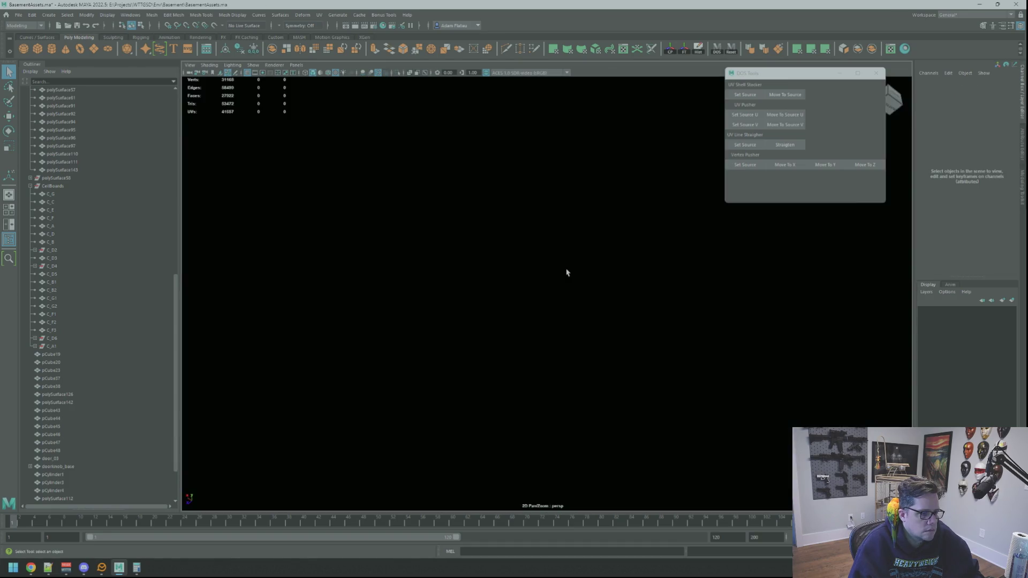
mouse_move(622, 288)
alt+mouse_down()
mouse_move(609, 250)
mouse_move(546, 245)
alt+mouse_up()
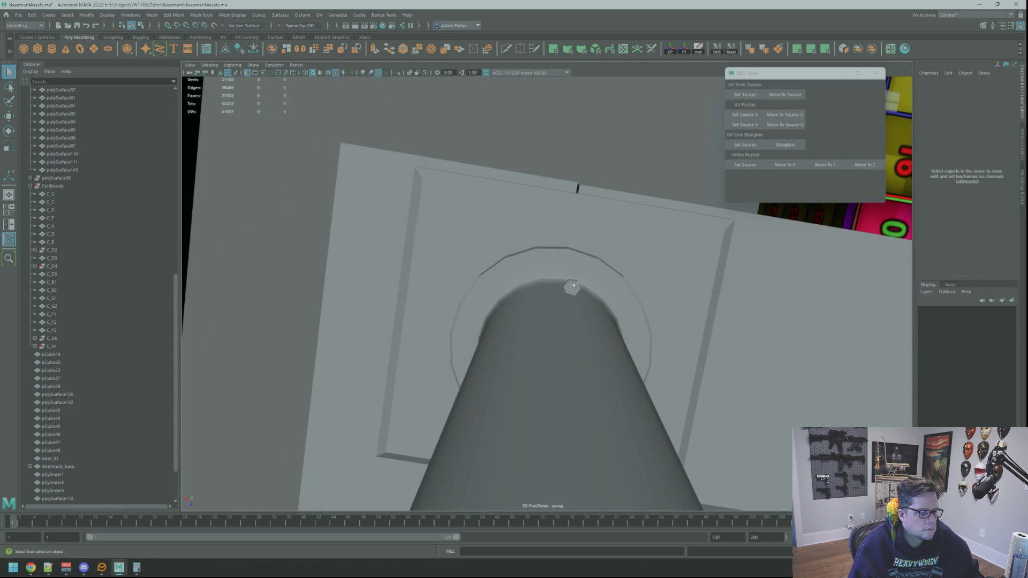
Step: Raise the hexagonal bolt pCylinder6 slightly so it sits snug against the capital
click(572, 284)
key(f)
key(w)
scroll(572, 284, down, 5)
alt+drag(572, 283, 596, 291)
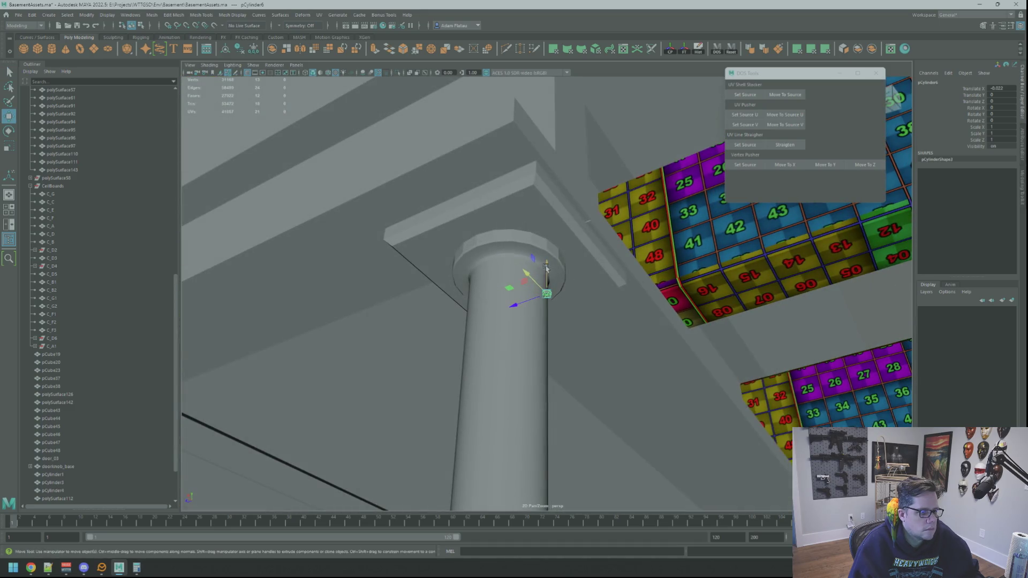
key(f)
mouse_move(546, 243)
mouse_down()
mouse_move(525, 258)
mouse_move(530, 295)
mouse_up()
scroll(547, 252, down, 5)
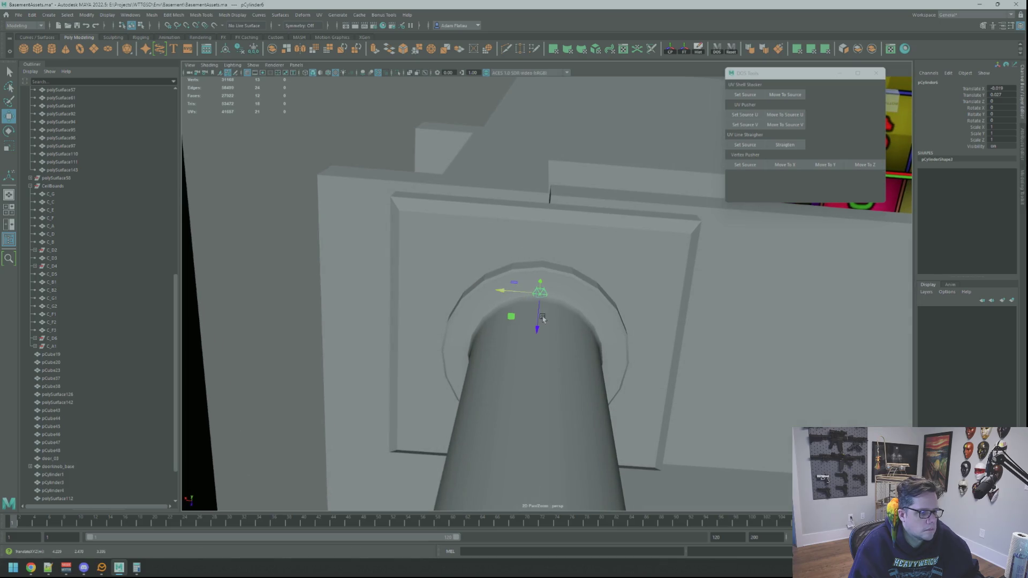
Step: Check the bolt's fit from beneath the capital plate at several angles
key(f)
scroll(538, 315, down, 5)
alt+drag(537, 315, 561, 254)
key(f)
scroll(548, 265, down, 5)
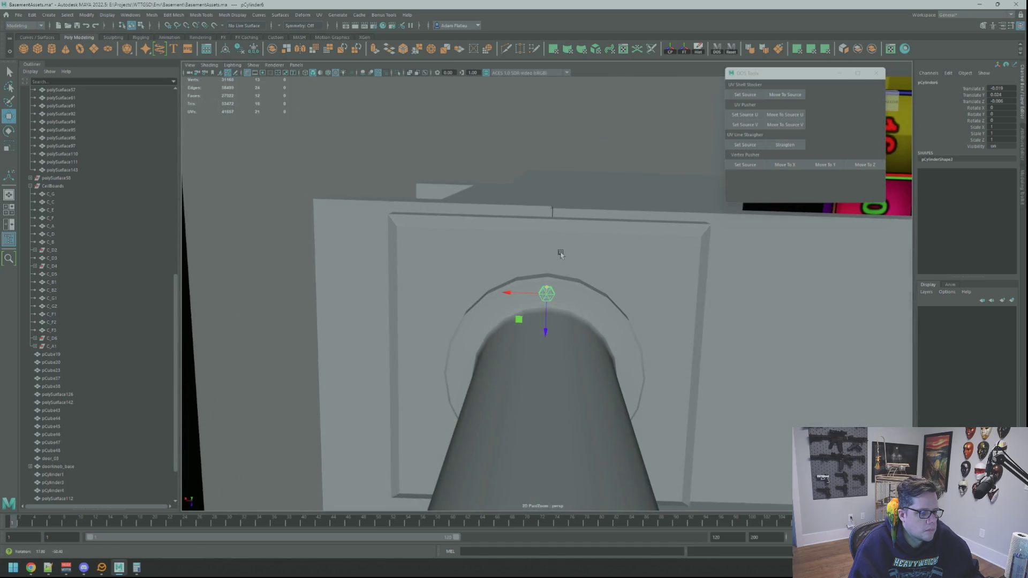
key(f)
scroll(557, 262, down, 6)
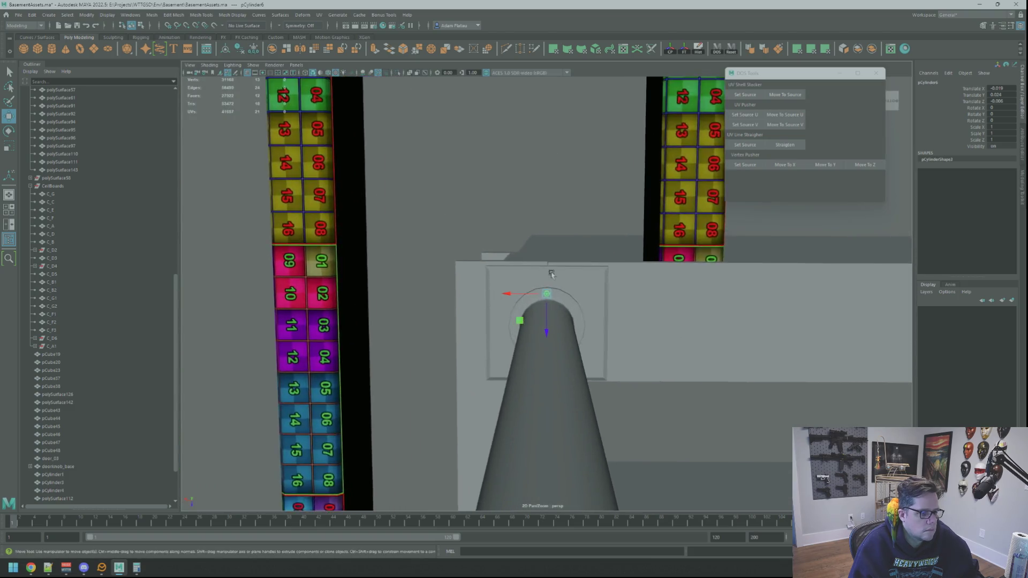
scroll(552, 274, up, 6)
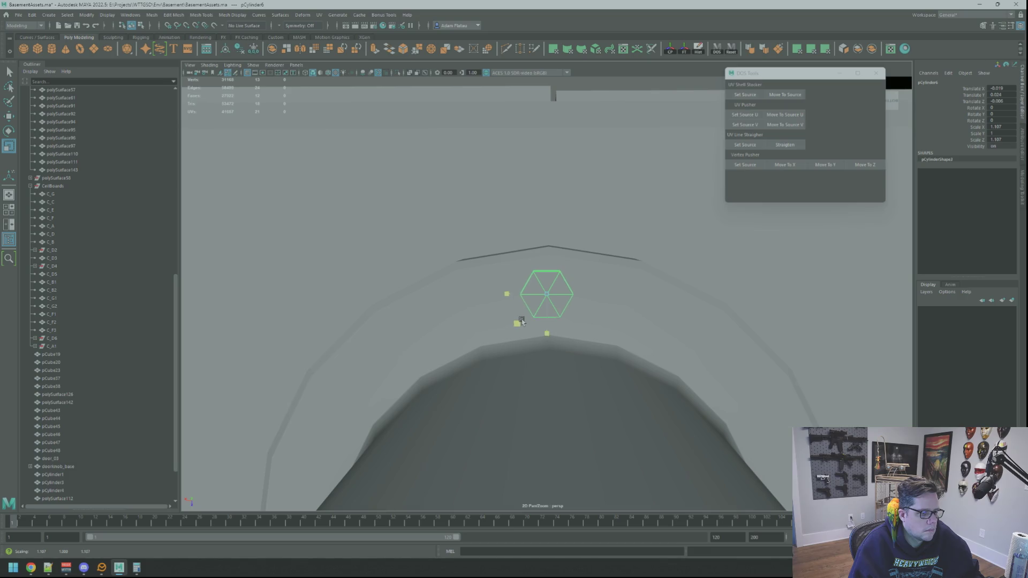
key(f)
key(w)
scroll(547, 290, down, 6)
alt+drag(546, 289, 590, 291)
scroll(595, 294, up, 3)
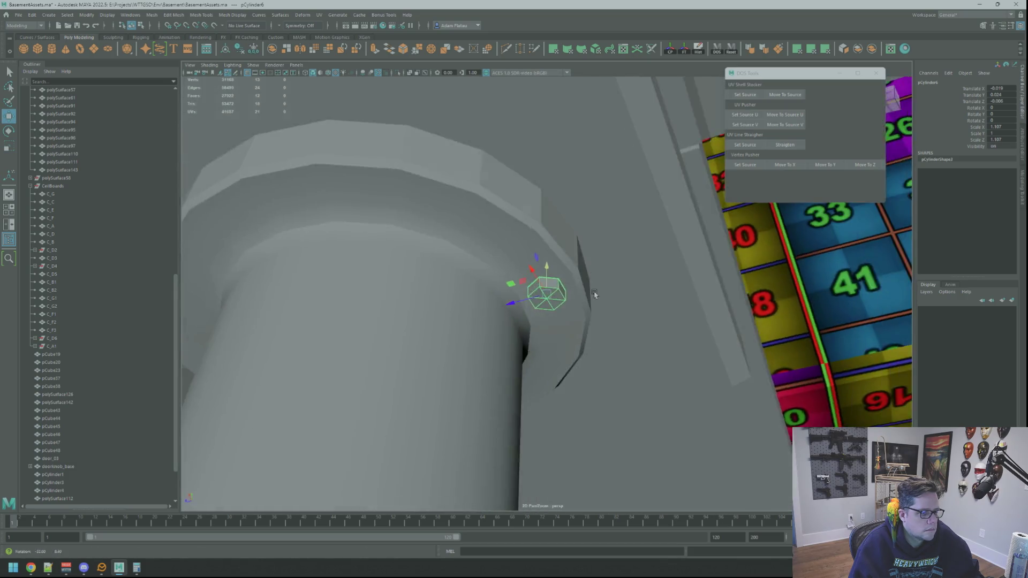
scroll(594, 294, down, 15)
scroll(594, 266, up, 10)
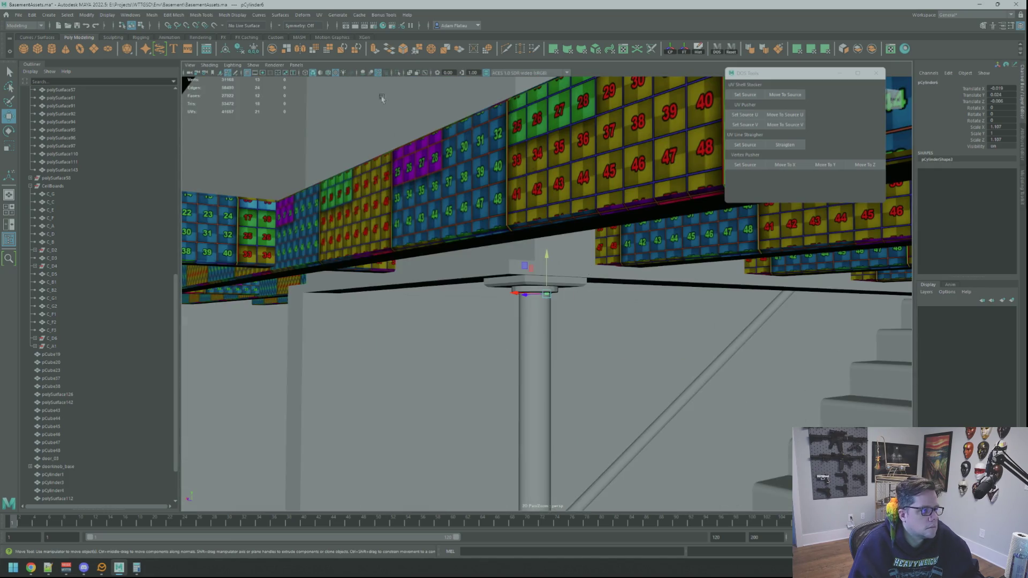
Step: Show only selected objects, clear the selection, and save the scene to BasementAssets.ma
click(397, 72)
key(q)
click(499, 194)
key(ctrl+s)
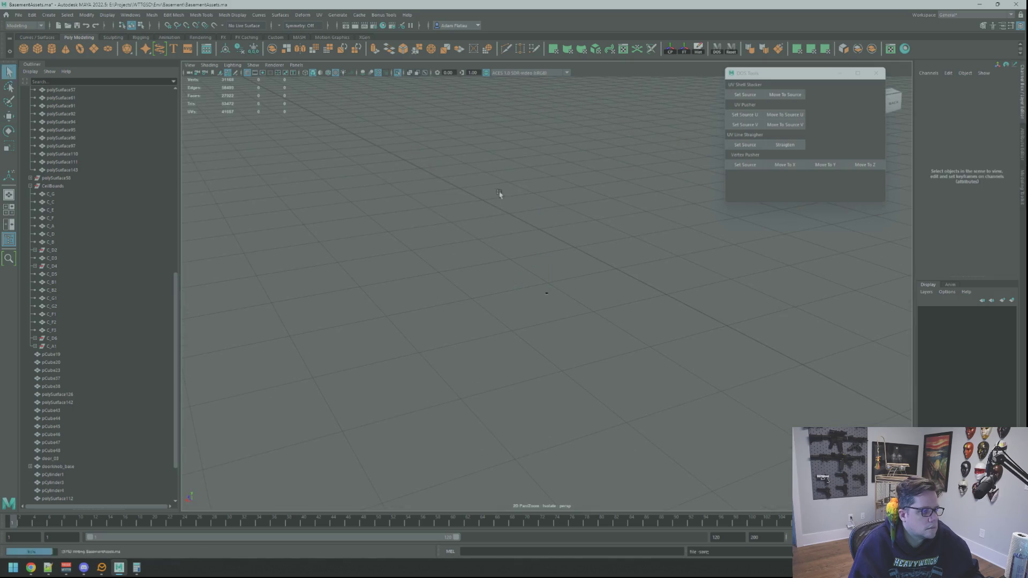